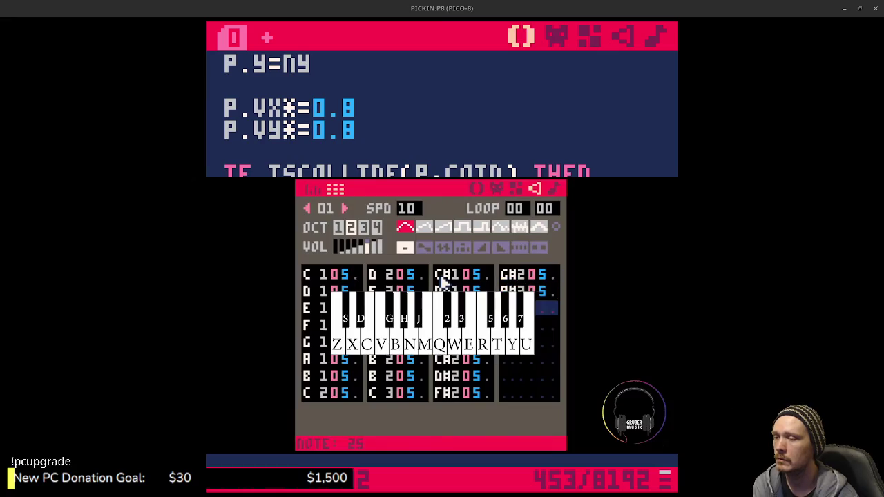
Finish the rising run with G#2 and A#2, then raise the first column's notes to octave 3.
{"action": "key", "text": "space"}
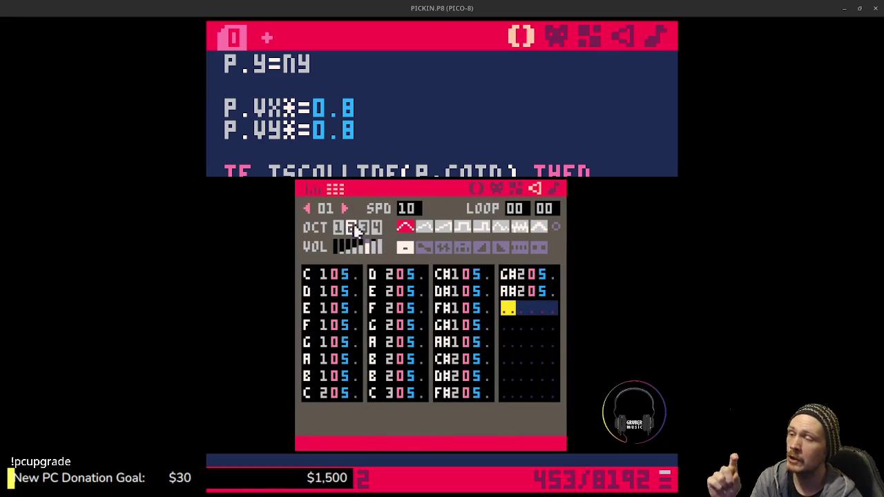
{"action": "left_click", "coordinate": [312, 274]}
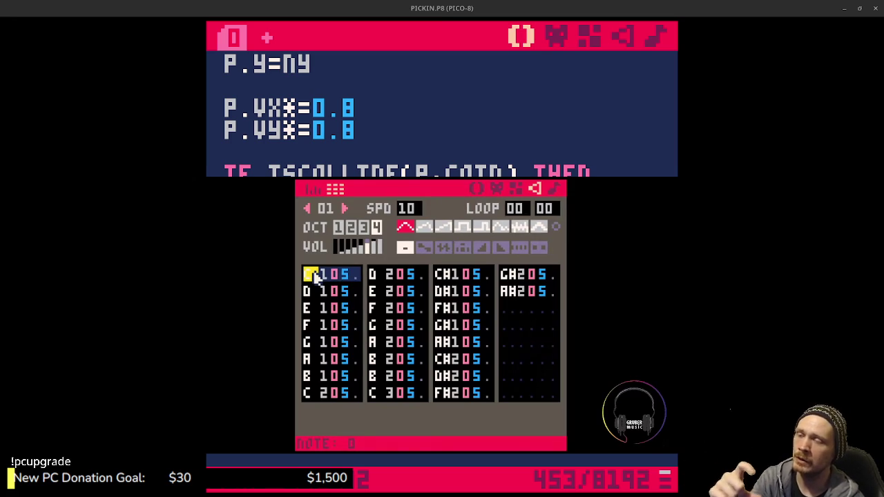
{"action": "key", "text": "q"}
{"action": "key", "text": "w"}
{"action": "key", "text": "e"}
{"action": "key", "text": "r"}
{"action": "key", "text": "t"}
{"action": "key", "text": "y"}
{"action": "key", "text": "u"}
Raise the second column's notes to octave 4.
{"action": "key", "text": "q"}
{"action": "key", "text": "w"}
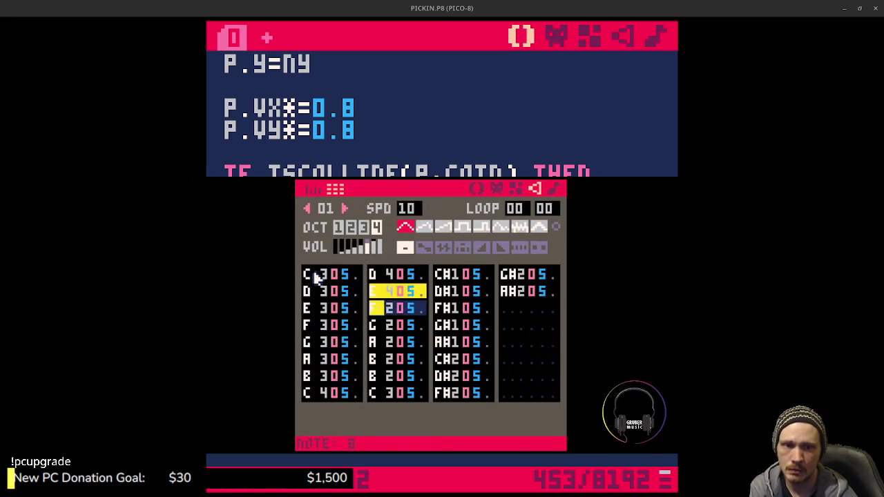
{"action": "key", "text": "e"}
{"action": "key", "text": "r"}
{"action": "key", "text": "t"}
{"action": "key", "text": "y"}
{"action": "key", "text": "u"}
{"action": "key", "text": "i"}
{"action": "key", "text": "s"}
{"action": "key", "text": "d"}
Shift the third column into octaves 3 and 4, make the next note A#4, and view the pitch graph.
{"action": "key", "text": "g"}
{"action": "key", "text": "h"}
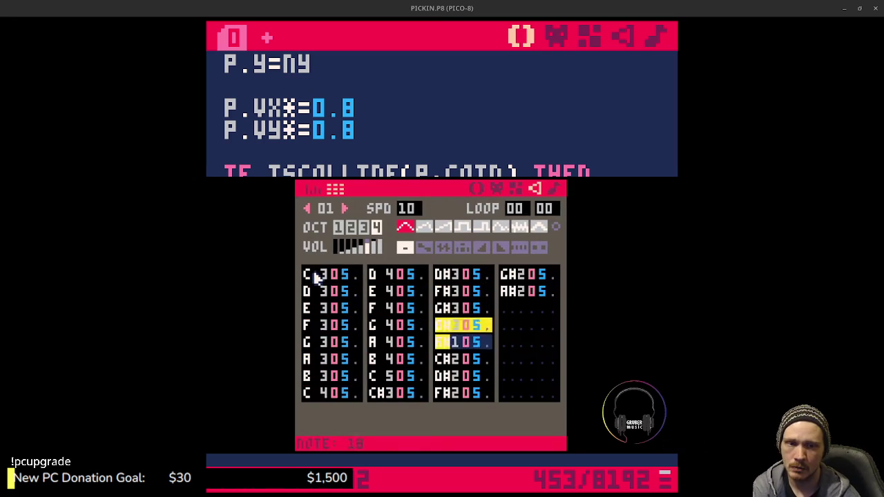
{"action": "key", "text": "j"}
{"action": "key", "text": "2"}
{"action": "key", "text": "3"}
{"action": "key", "text": "5"}
{"action": "key", "text": "6"}
{"action": "key", "text": "7"}
{"action": "key", "text": "Tab"}
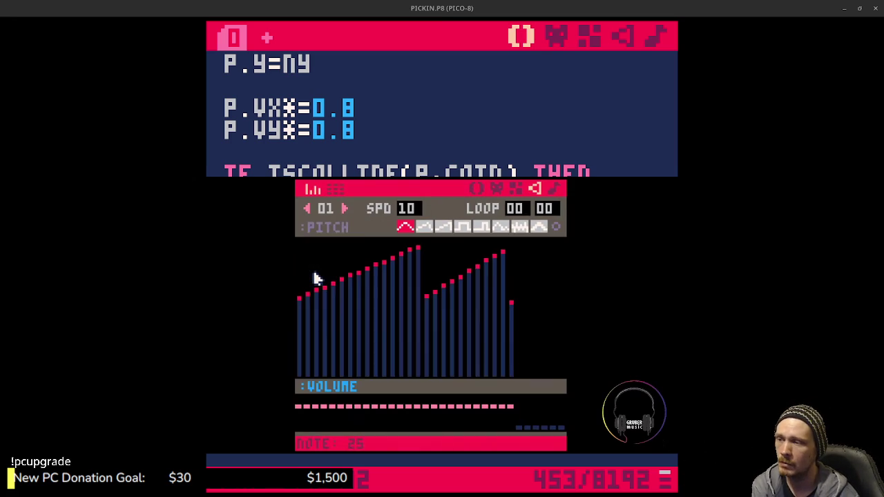
{"action": "key", "text": "Tab"}
Set every note's octave to 1, play SFX 01 and compare it with its pitch graph.
{"action": "left_click", "coordinate": [324, 273]}
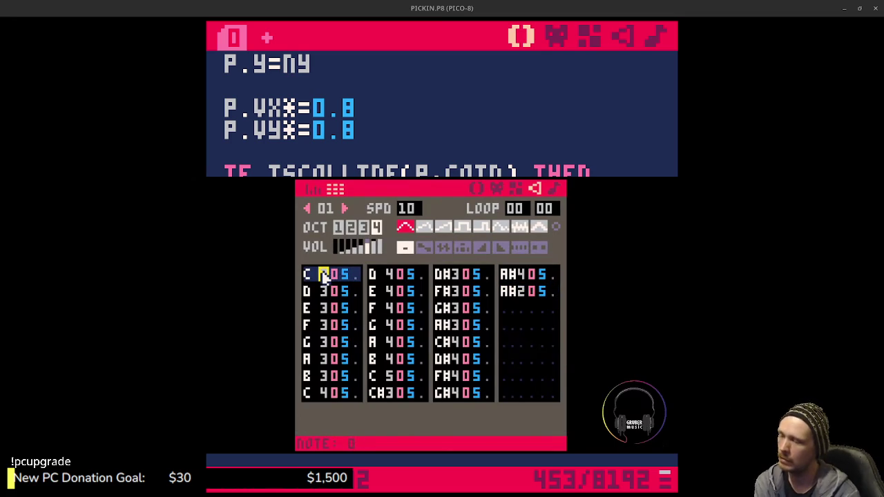
{"action": "key", "text": "1"}
{"action": "key", "text": "1"}
{"action": "key", "text": "1"}
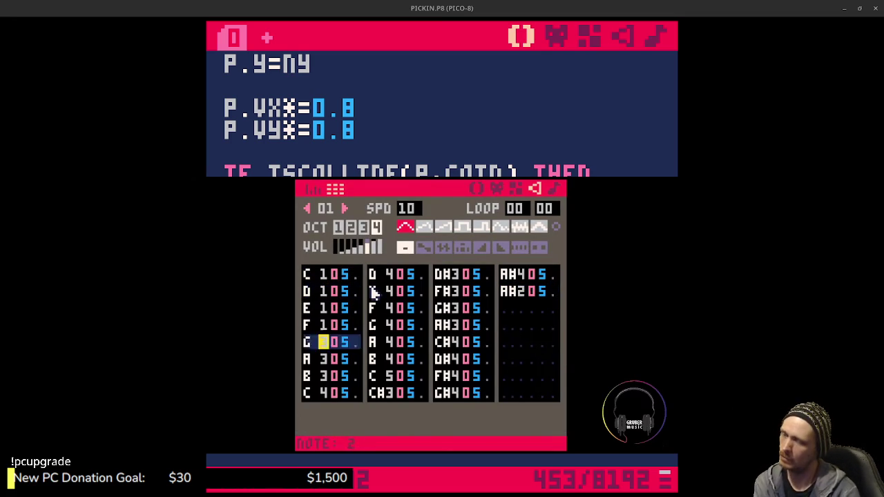
{"action": "key", "text": "1"}
{"action": "key", "text": "1"}
{"action": "key", "text": "1"}
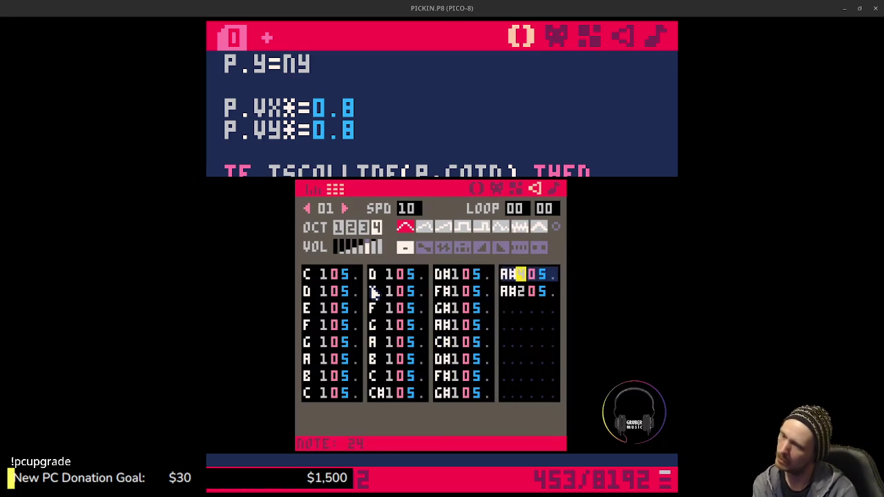
{"action": "key", "text": "space"}
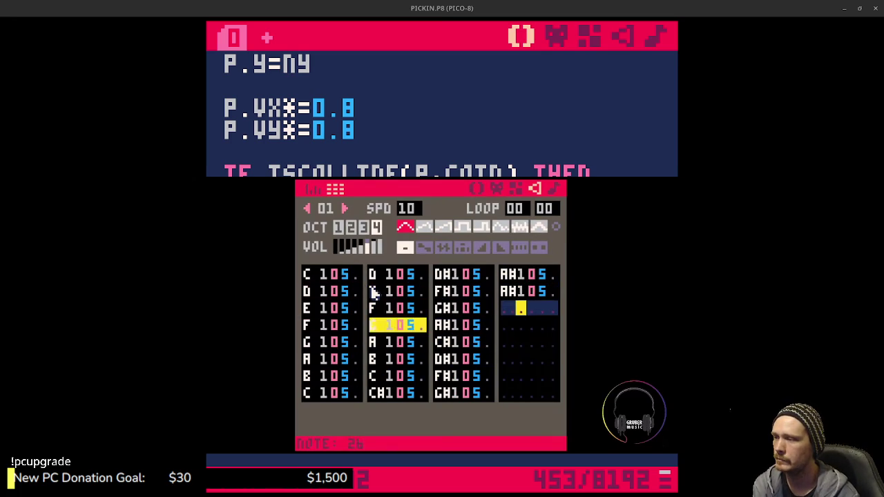
{"action": "key", "text": "Tab"}
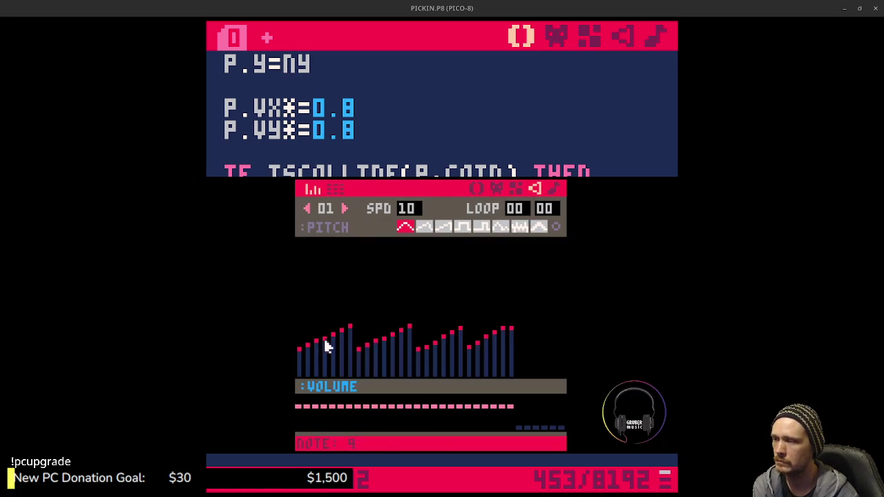
{"action": "key", "text": "Tab"}
Try octave 4 on the opening notes, check the graph, then return them to octave 1.
{"action": "left_click", "coordinate": [340, 279]}
{"action": "key", "text": "4"}
{"action": "key", "text": "4"}
{"action": "key", "text": "4"}
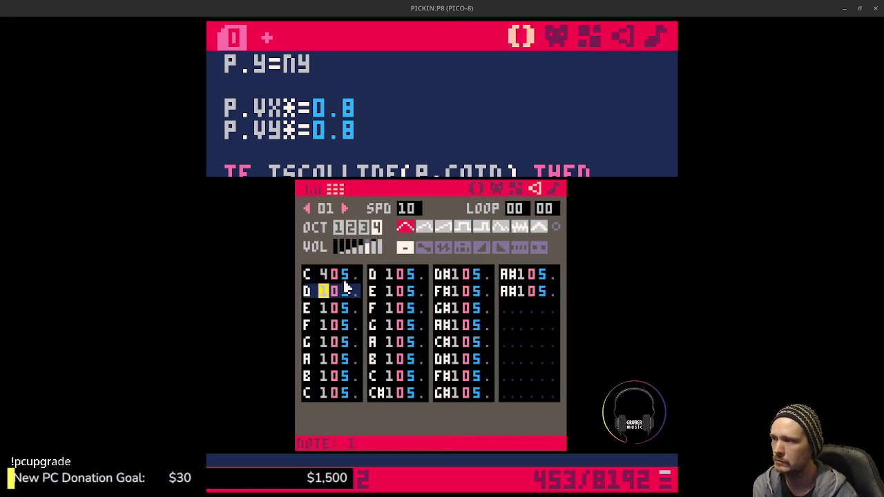
{"action": "key", "text": "Tab"}
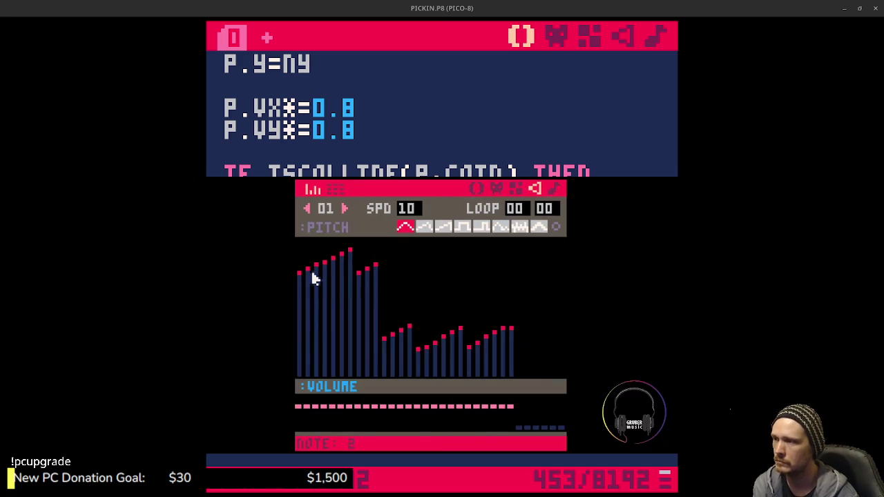
{"action": "key", "text": "Tab"}
{"action": "key", "text": "Tab"}
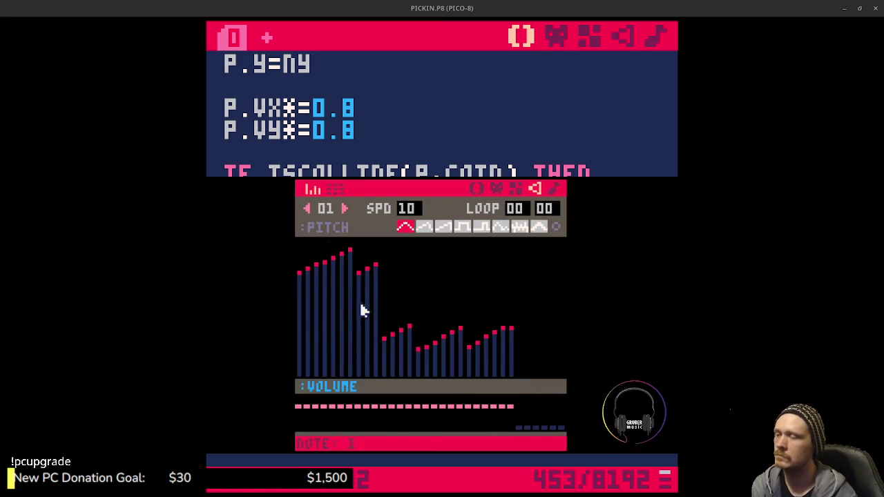
{"action": "key", "text": "Tab"}
{"action": "left_click", "coordinate": [323, 290]}
{"action": "key", "text": "1"}
{"action": "key", "text": "1"}
{"action": "key", "text": "1"}
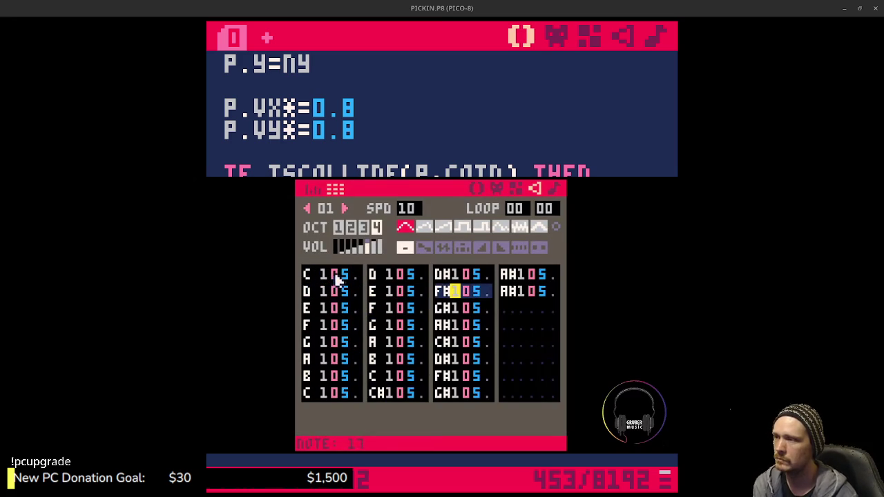
{"action": "left_click", "coordinate": [335, 274]}
{"action": "left_click", "coordinate": [530, 292], "text": "shift"}
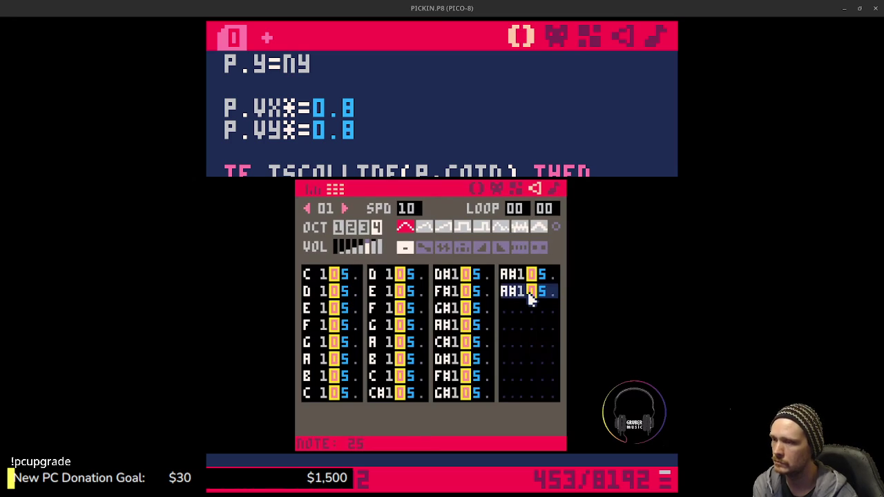
{"action": "left_click", "coordinate": [322, 291]}
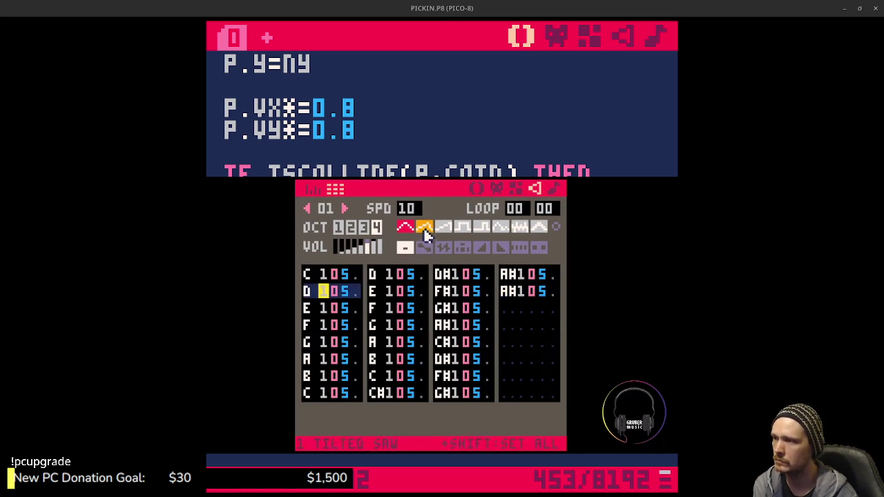
{"action": "left_click", "coordinate": [424, 227], "text": "shift"}
{"action": "left_click", "coordinate": [444, 227], "text": "shift"}
{"action": "left_click", "coordinate": [481, 227], "text": "shift"}
{"action": "left_click", "coordinate": [500, 227], "text": "shift"}
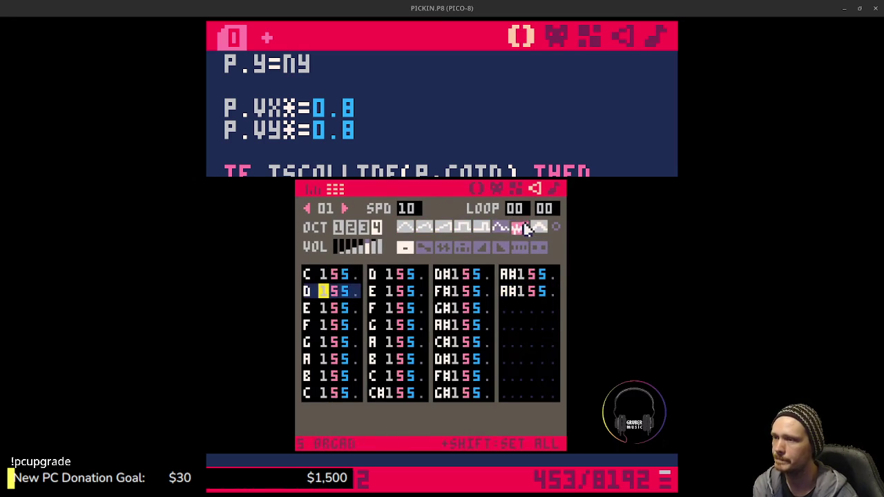
{"action": "left_click", "coordinate": [539, 228], "text": "shift"}
{"action": "left_click", "coordinate": [424, 227], "text": "shift"}
{"action": "key", "text": "space"}
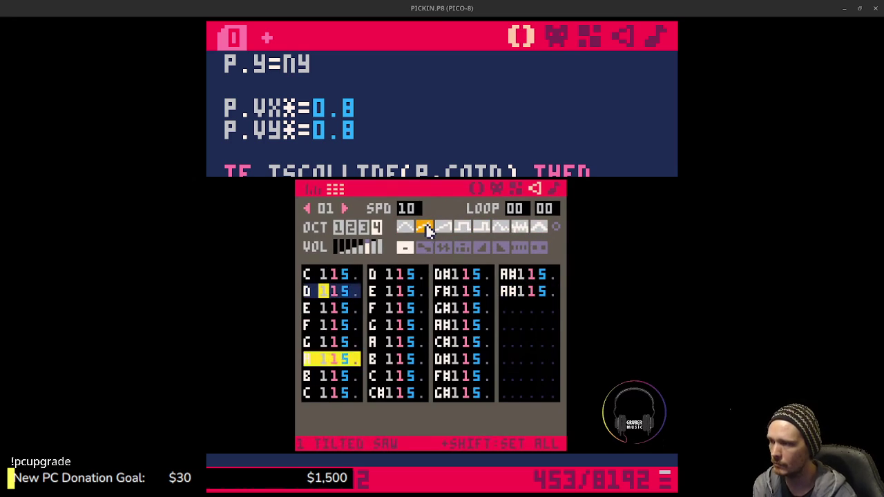
{"action": "left_click", "coordinate": [443, 227], "text": "shift"}
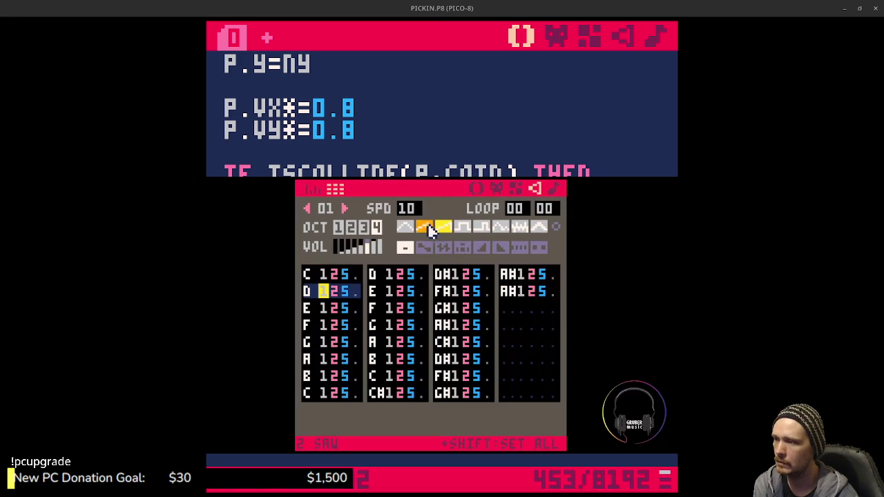
{"action": "left_click", "coordinate": [405, 227]}
{"action": "left_click", "coordinate": [337, 274]}
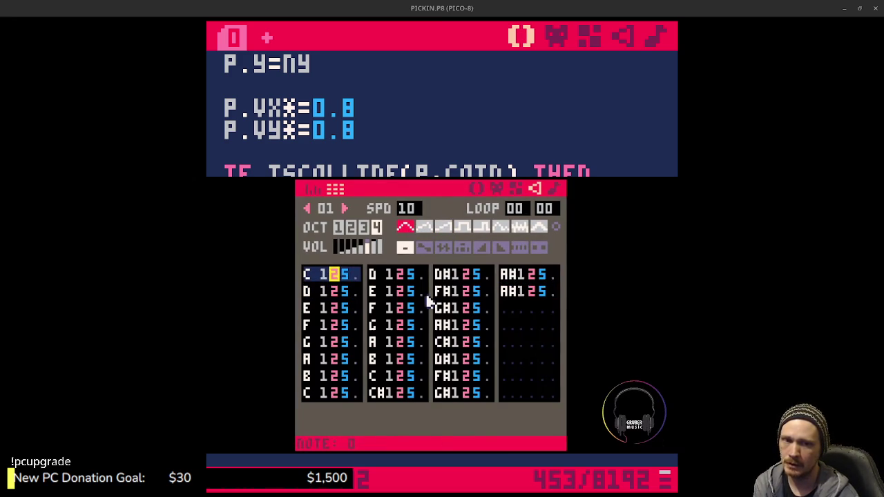
{"action": "type", "text": "123456765432"}
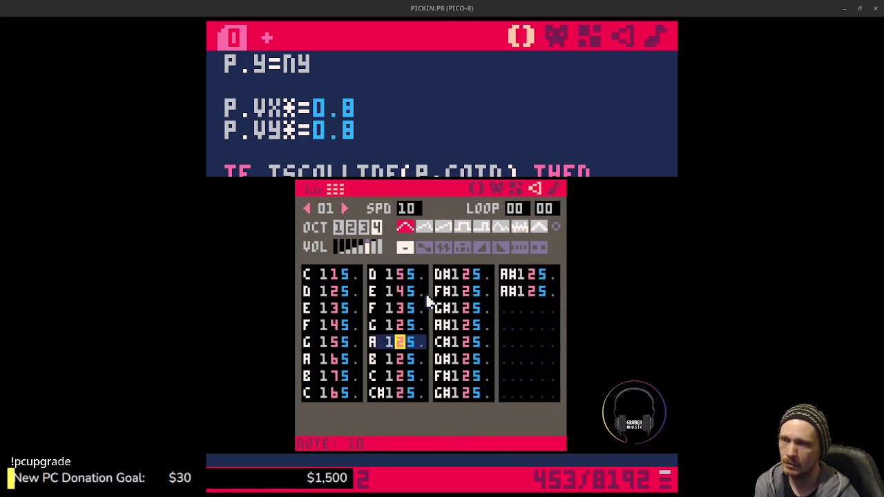
{"action": "type", "text": "12345676543214"}
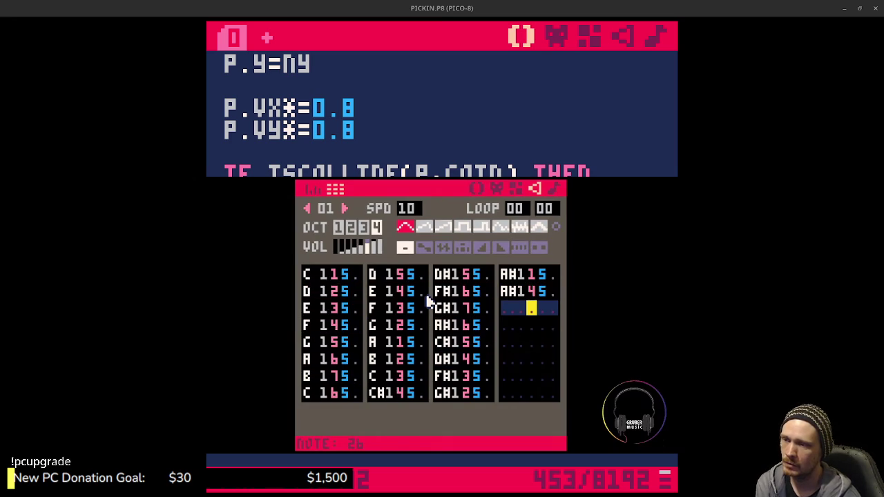
{"action": "left_click", "coordinate": [405, 228], "text": "shift"}
{"action": "key", "text": "space"}
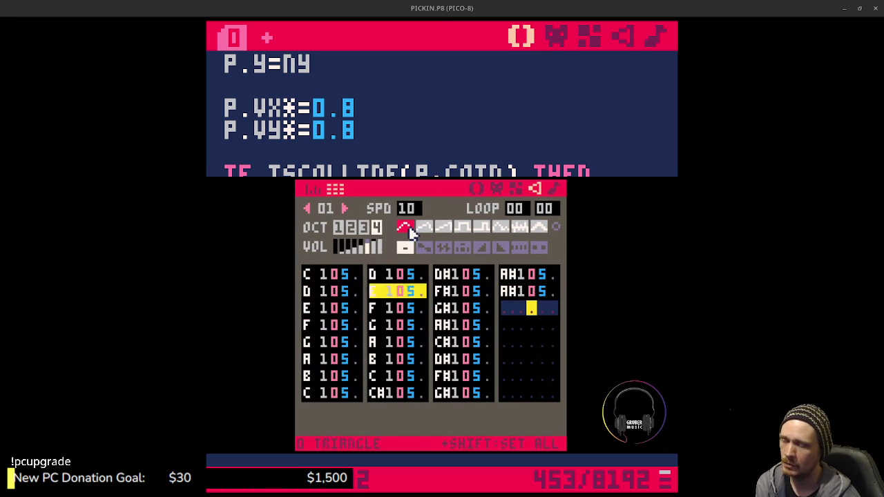
Give SFX 01's notes volumes in a repeating 1-2-3-4-3-2 wave.
{"action": "left_click", "coordinate": [344, 277]}
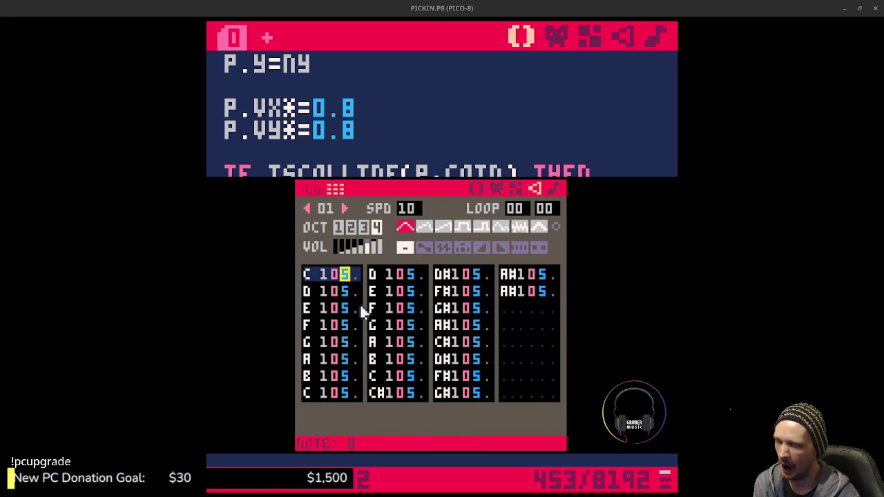
{"action": "left_click_drag", "start_coordinate": [376, 247], "coordinate": [343, 248]}
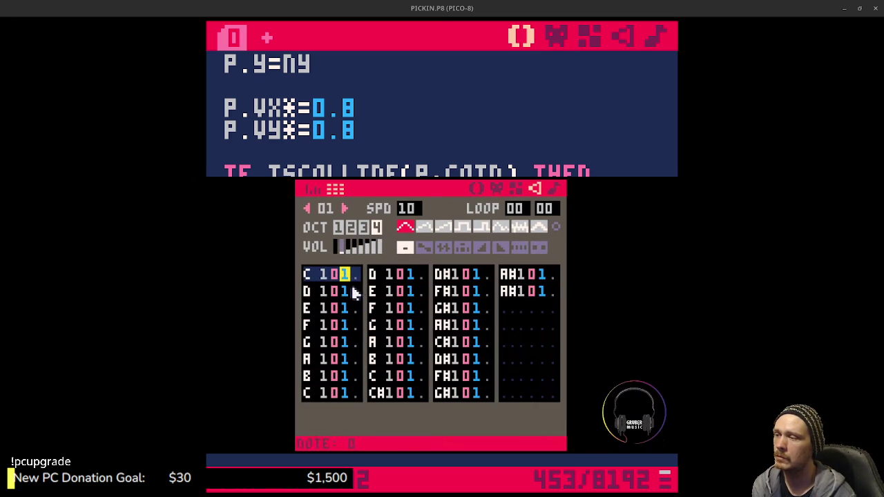
{"action": "type", "text": "123"}
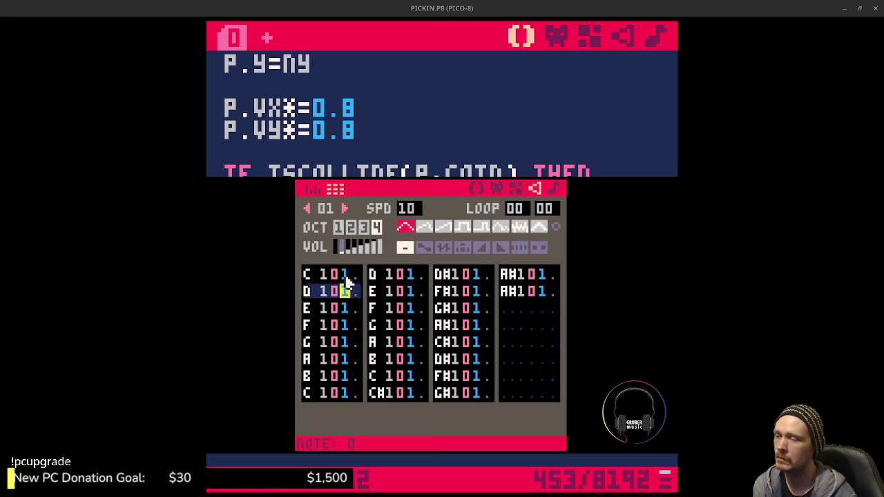
{"action": "type", "text": "4321234321234321"}
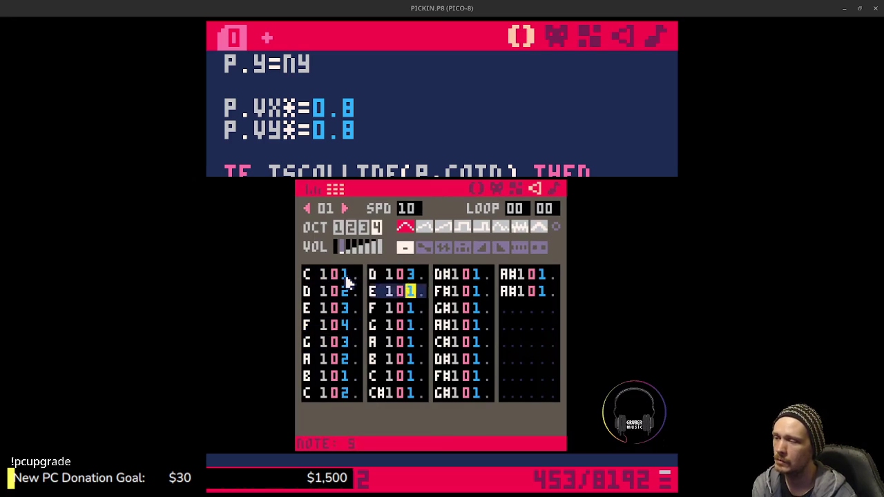
{"action": "type", "text": "23432123"}
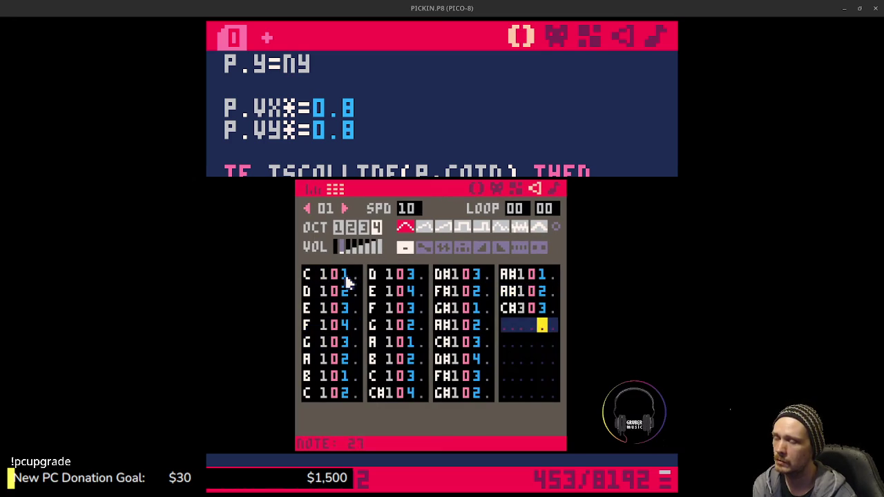
Delete the stray extra note at the end, play SFX 01 and check its graph view.
{"action": "key", "text": "BackSpace"}
{"action": "key", "text": "space"}
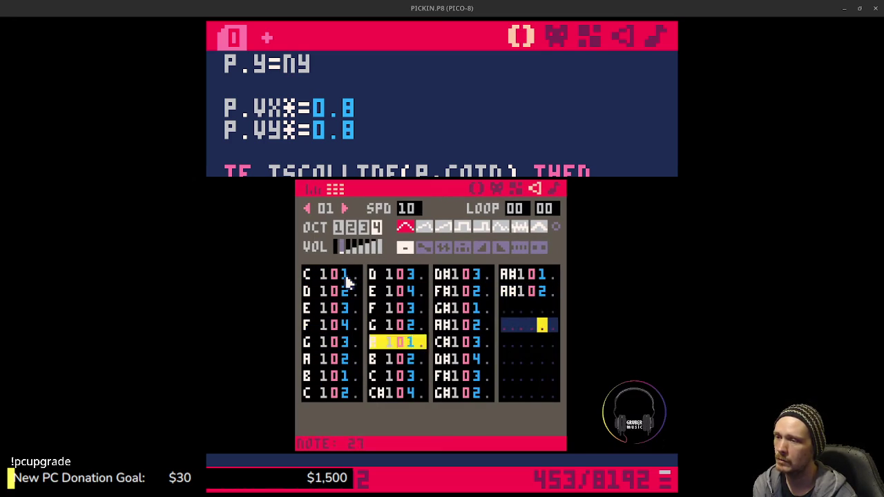
{"action": "key", "text": "Tab"}
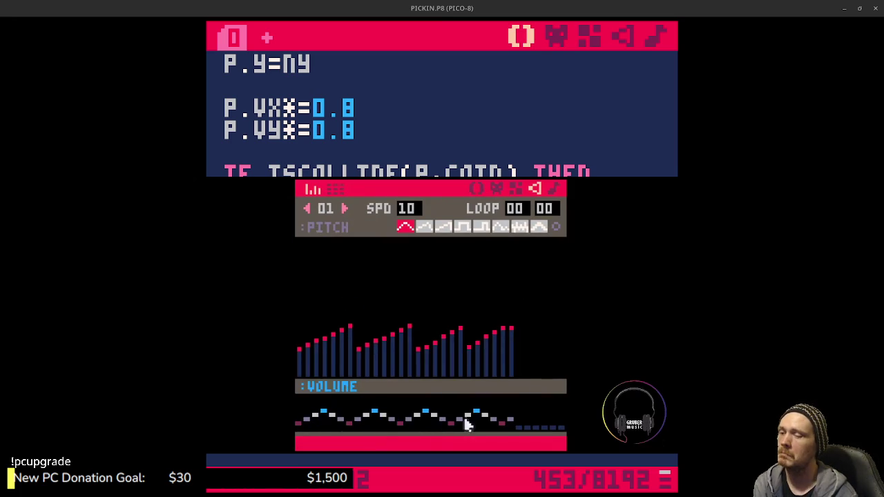
{"action": "key", "text": "Tab"}
{"action": "left_click_drag", "start_coordinate": [354, 275], "coordinate": [359, 393]}
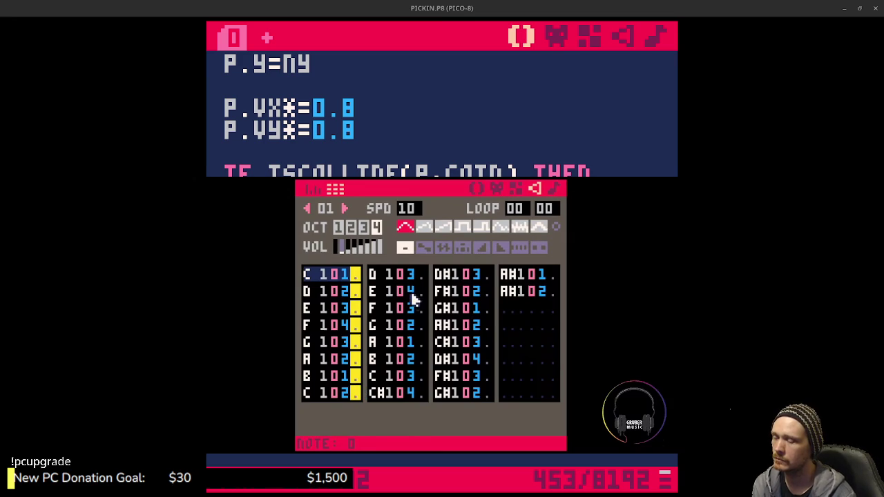
Audition the slide, vibrato and drop effects on every note of SFX 01.
{"action": "left_click", "coordinate": [357, 280]}
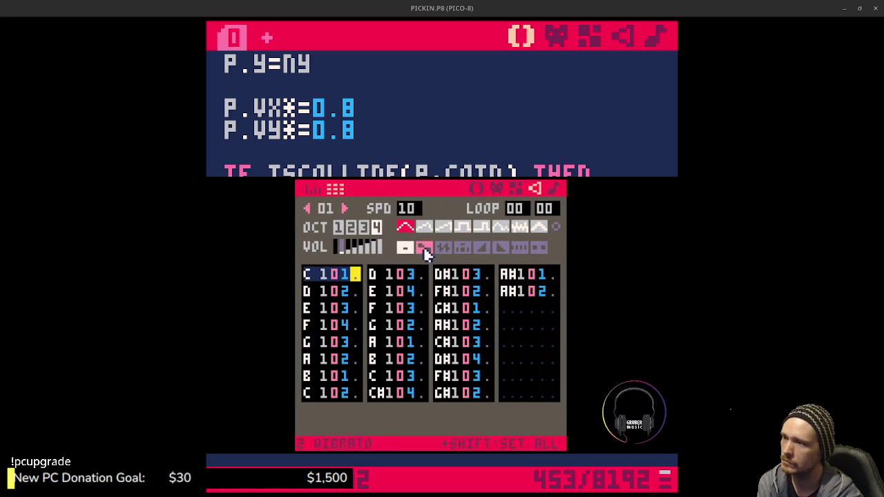
{"action": "left_click", "coordinate": [422, 248], "text": "shift"}
{"action": "key", "text": "space"}
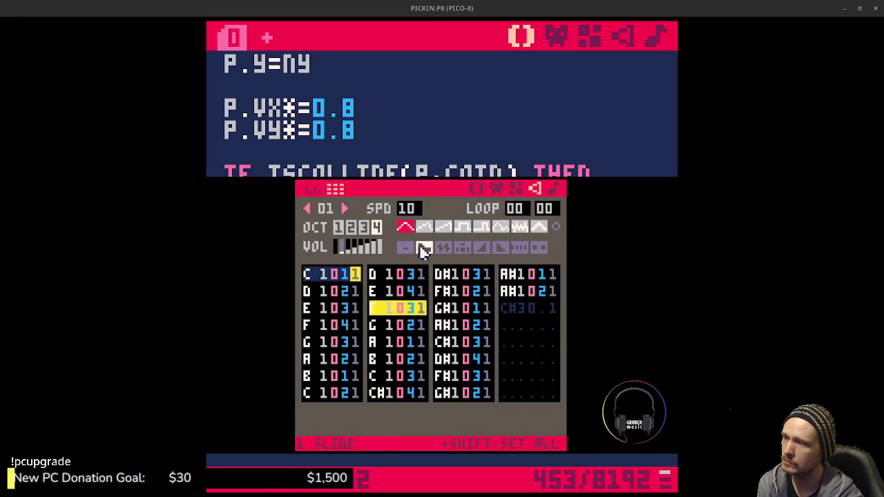
{"action": "left_click", "coordinate": [443, 248], "text": "shift"}
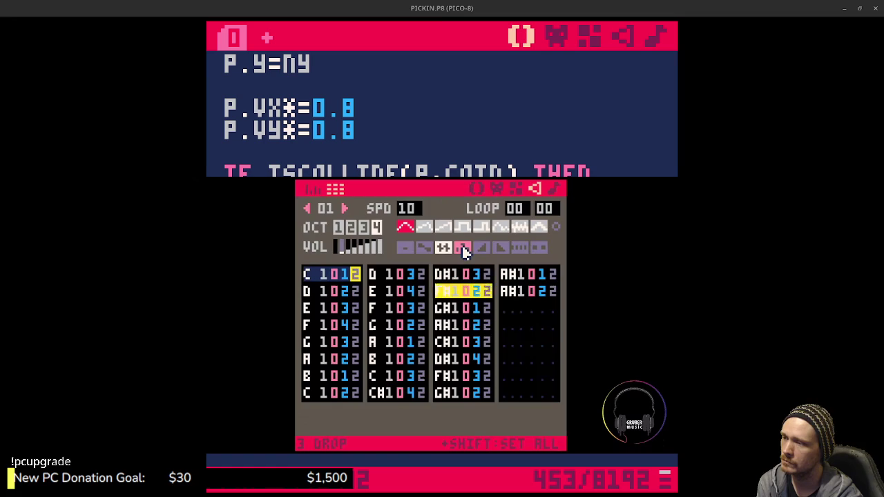
{"action": "left_click", "coordinate": [461, 248], "text": "shift"}
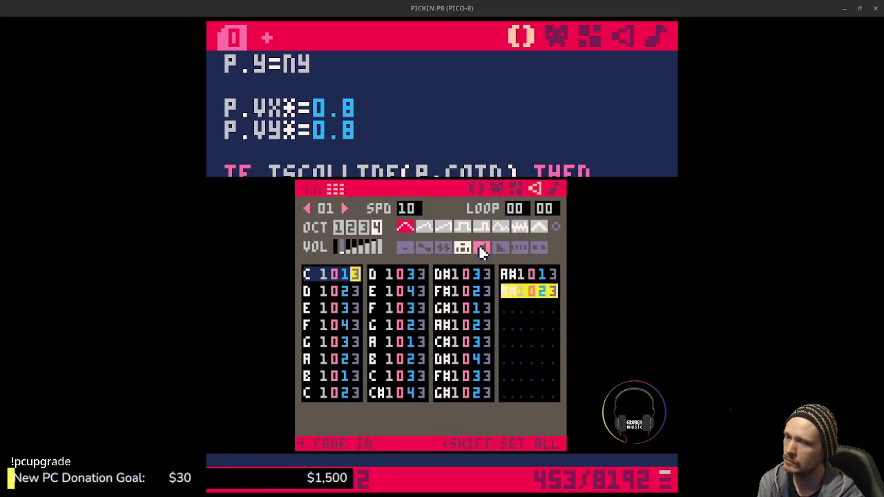
Try fade in, fade out and fast arpeggio, ending with slow arpeggio (7) on every note.
{"action": "left_click", "coordinate": [482, 248], "text": "shift"}
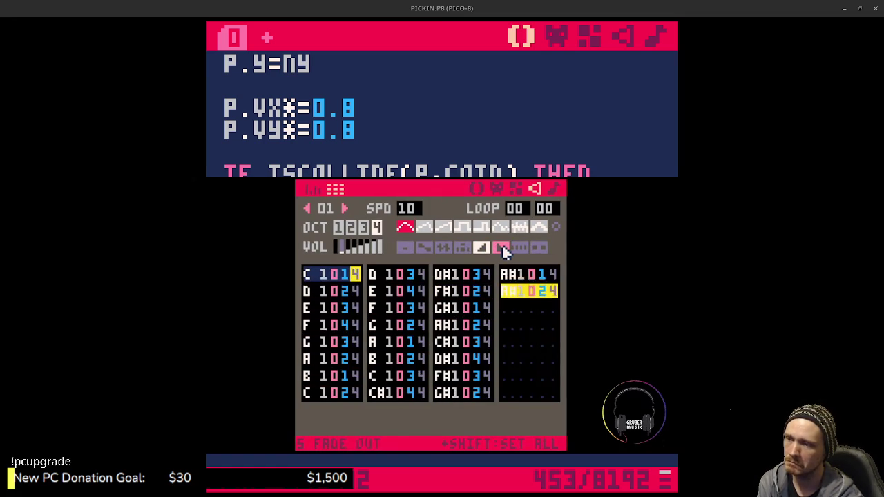
{"action": "left_click", "coordinate": [502, 249], "text": "shift"}
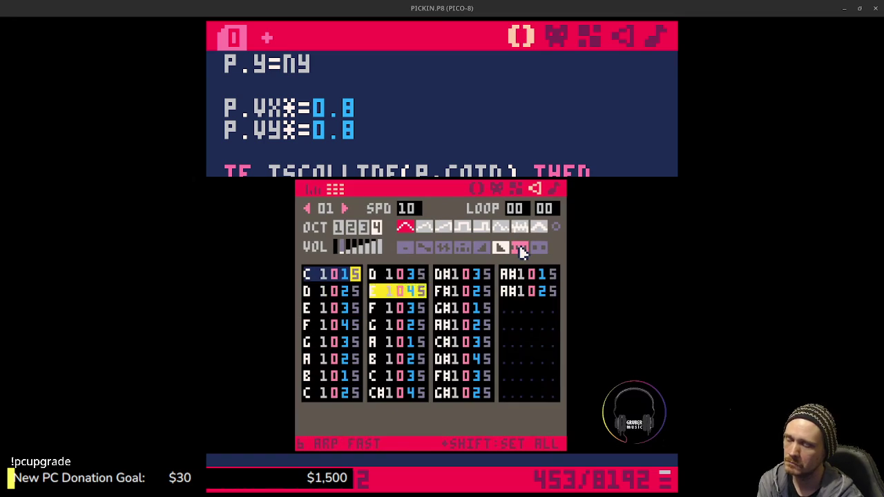
{"action": "left_click", "coordinate": [519, 250], "text": "shift"}
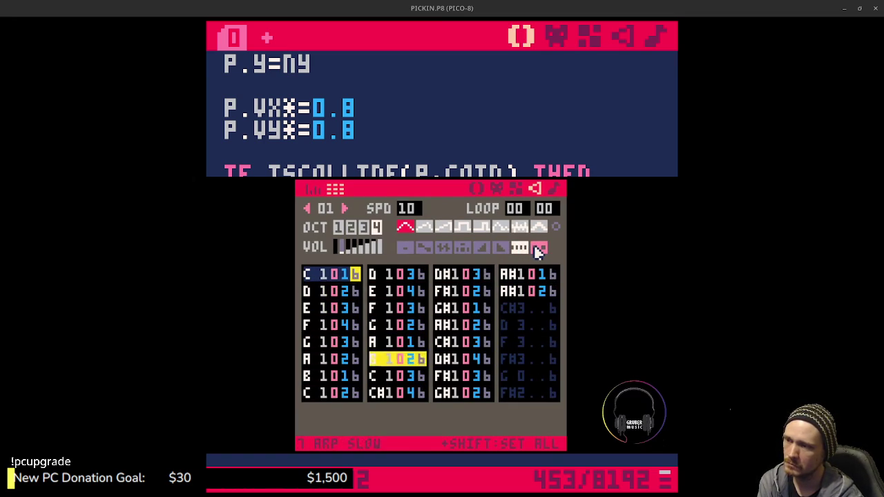
{"action": "left_click", "coordinate": [537, 250], "text": "shift"}
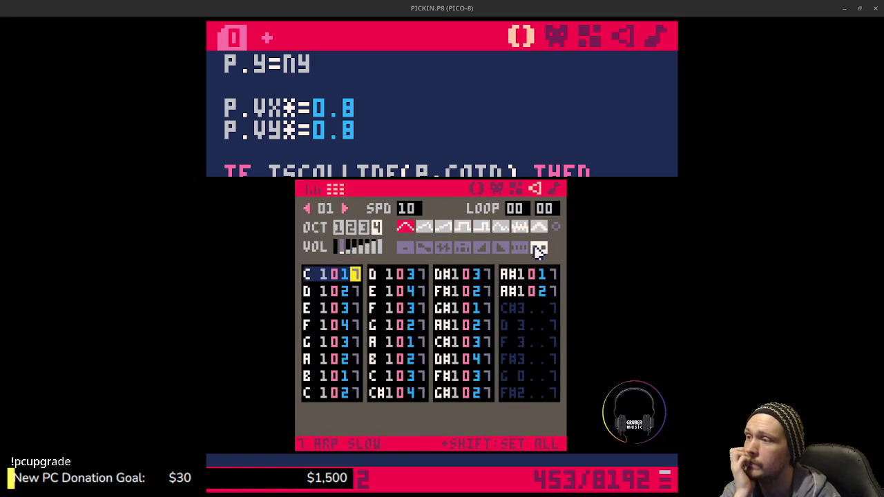
{"action": "key", "text": "Tab"}
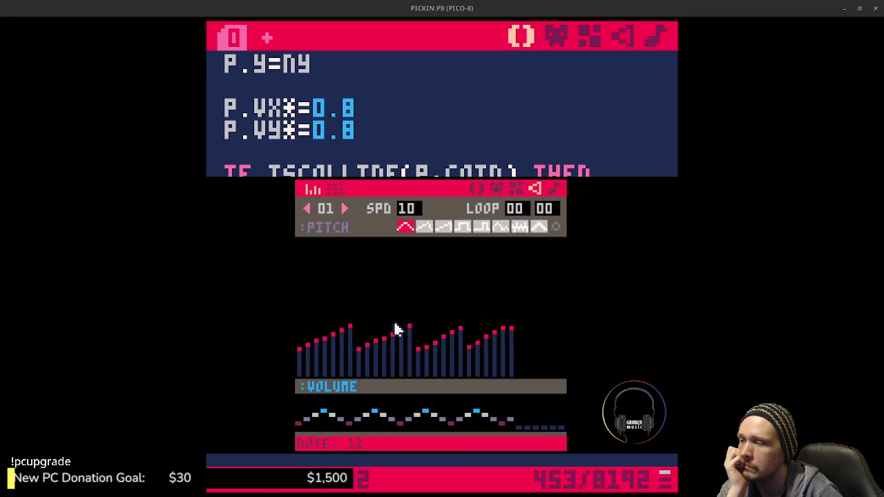
{"action": "key", "text": "Tab"}
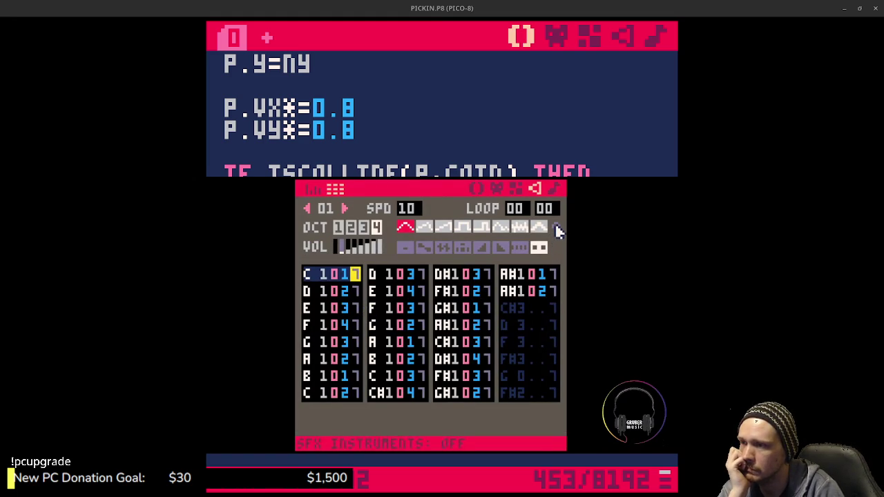
{"action": "left_click", "coordinate": [558, 230]}
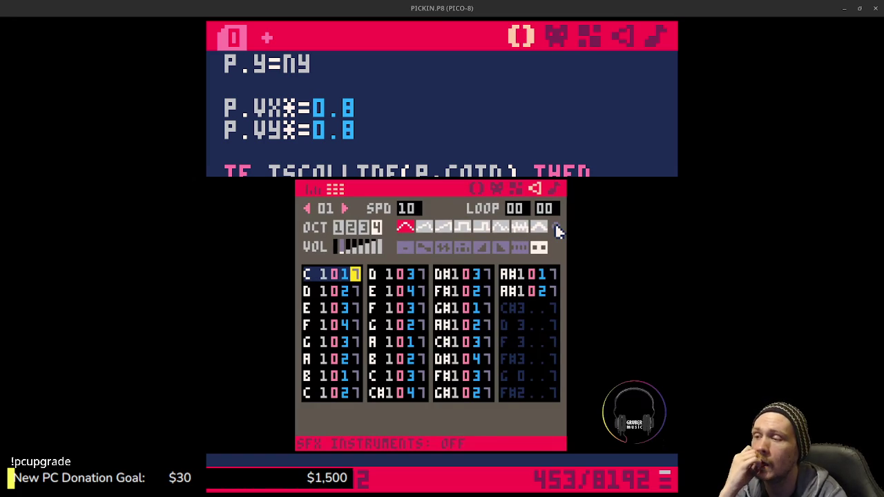
{"action": "left_click", "coordinate": [556, 228]}
{"action": "left_click", "coordinate": [555, 225]}
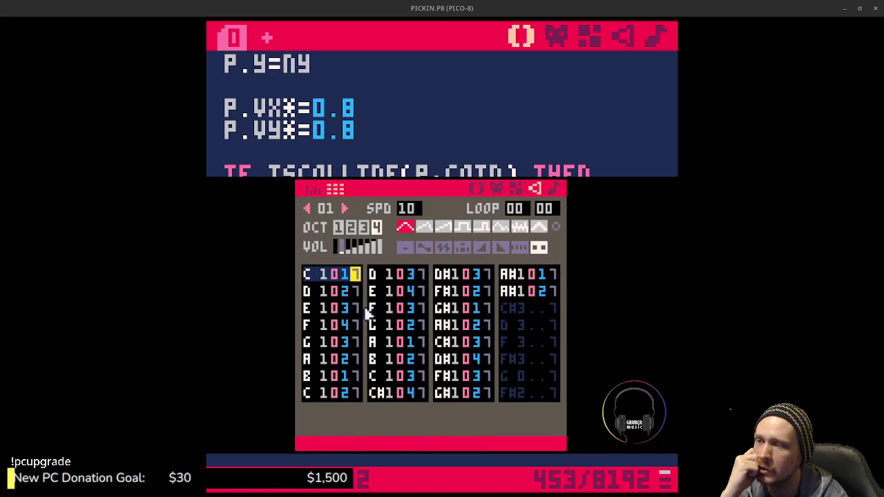
In music pattern 00, enable channel 1 playing SFX 01 and play the pattern.
{"action": "left_click", "coordinate": [556, 191]}
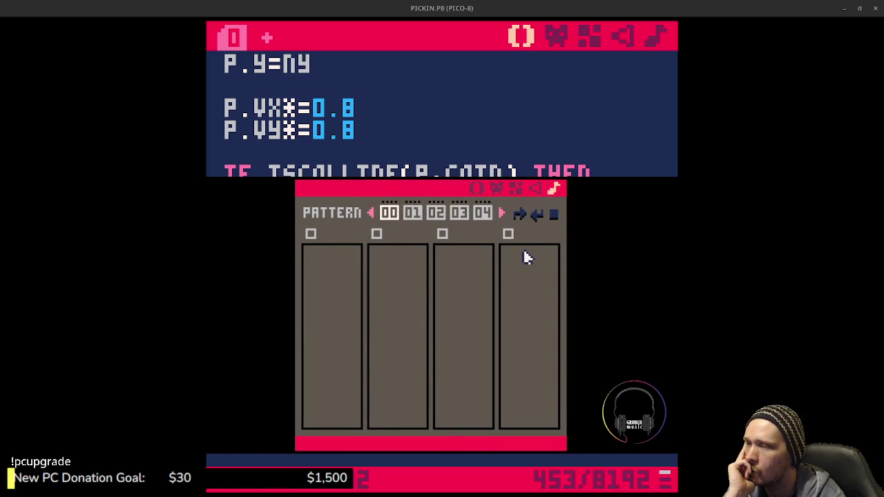
{"action": "left_click", "coordinate": [310, 235]}
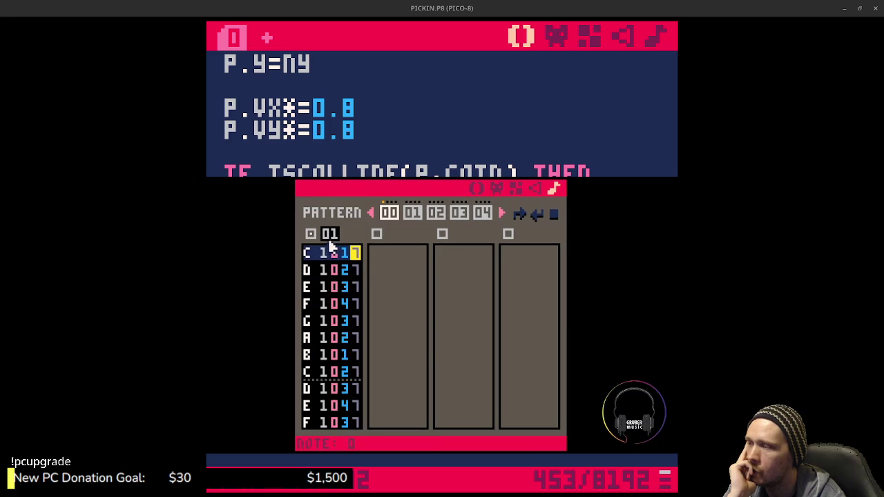
{"action": "left_click_drag", "start_coordinate": [332, 238], "coordinate": [327, 237]}
{"action": "left_click", "coordinate": [327, 237]}
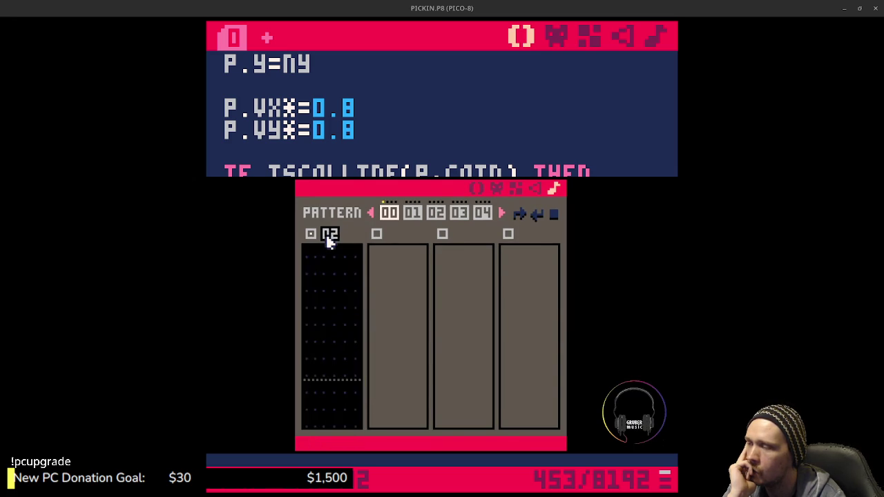
{"action": "right_click", "coordinate": [327, 236]}
{"action": "key", "text": "space"}
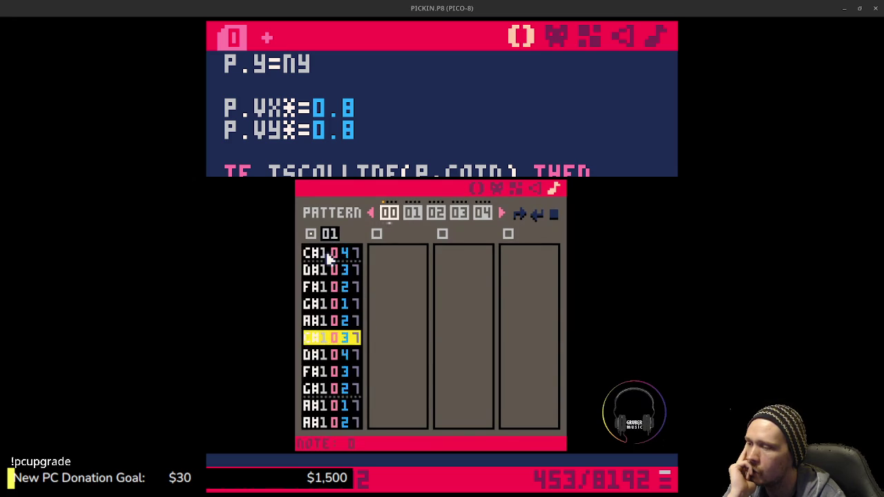
Remove the effect from every note of SFX 01 and play it.
{"action": "left_click", "coordinate": [516, 188]}
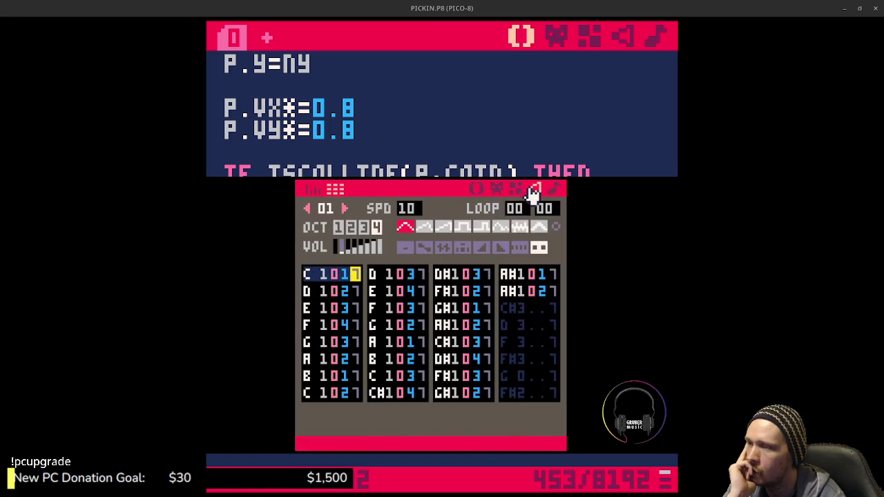
{"action": "left_click", "coordinate": [408, 248], "text": "shift"}
{"action": "key", "text": "space"}
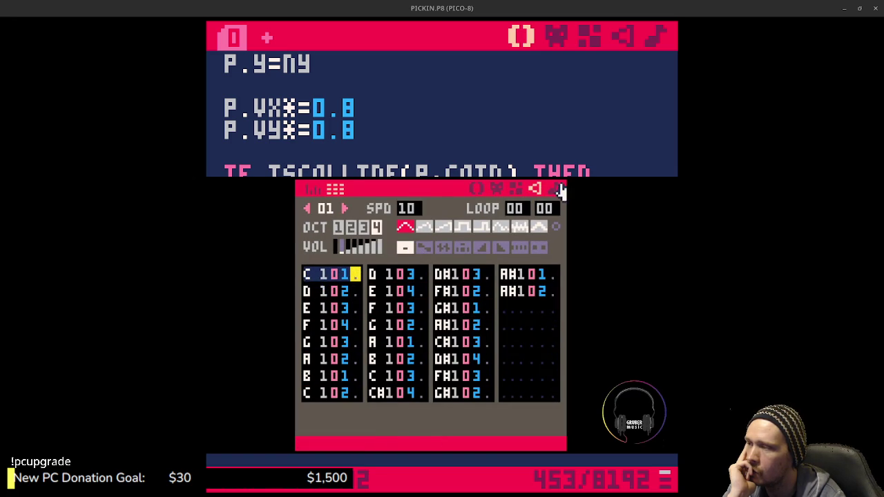
Look through channel 1's notes in pattern 00 and play the pattern.
{"action": "left_click", "coordinate": [557, 190]}
{"action": "left_click_drag", "start_coordinate": [329, 256], "coordinate": [356, 382]}
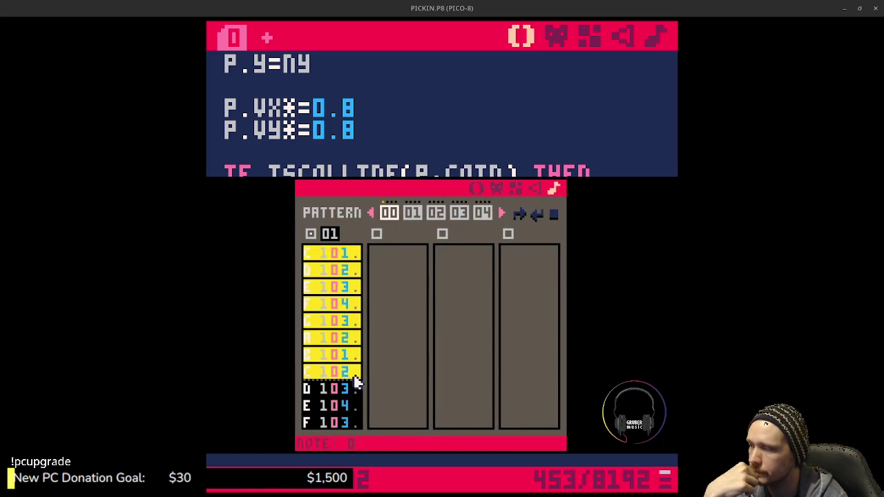
{"action": "scroll", "coordinate": [352, 382], "scroll_direction": "down", "scroll_amount": 3}
{"action": "left_click", "coordinate": [354, 418]}
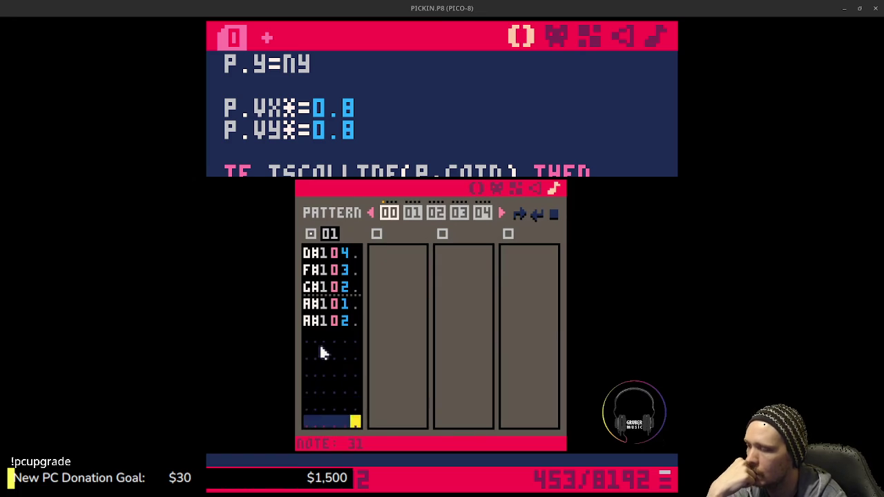
{"action": "scroll", "coordinate": [319, 349], "scroll_direction": "up", "scroll_amount": 5}
{"action": "left_click", "coordinate": [311, 253]}
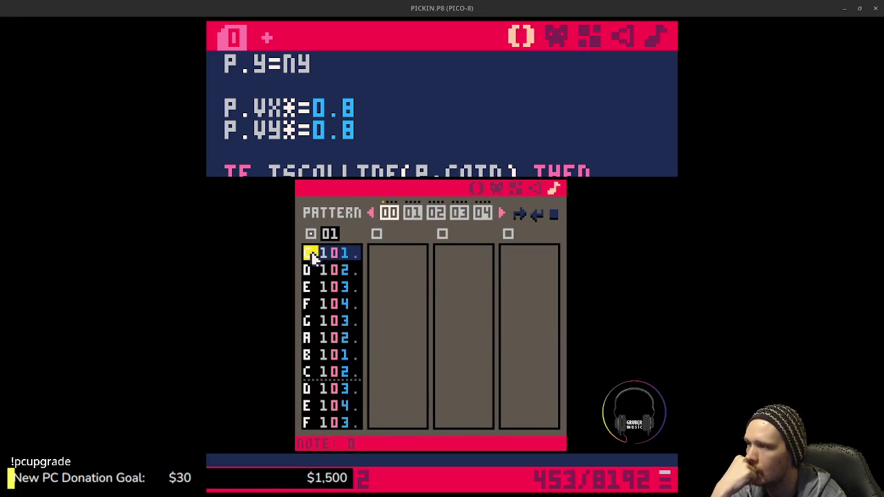
{"action": "key", "text": "space"}
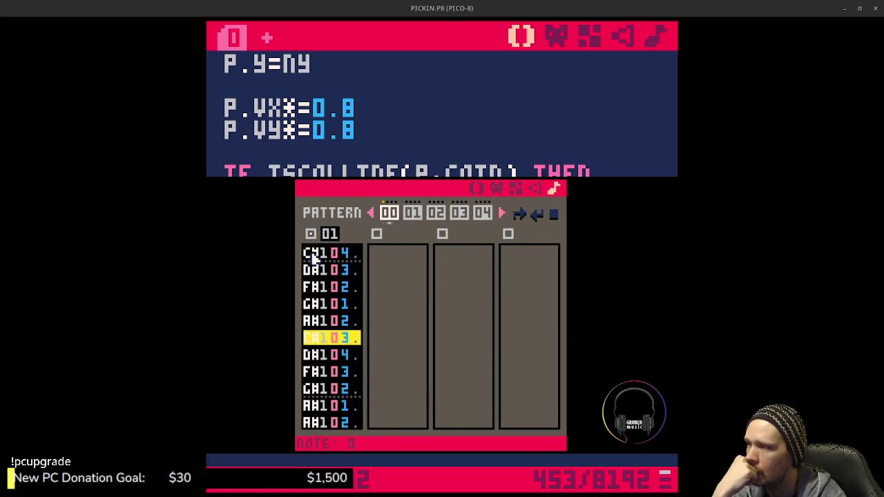
{"action": "key", "text": "space"}
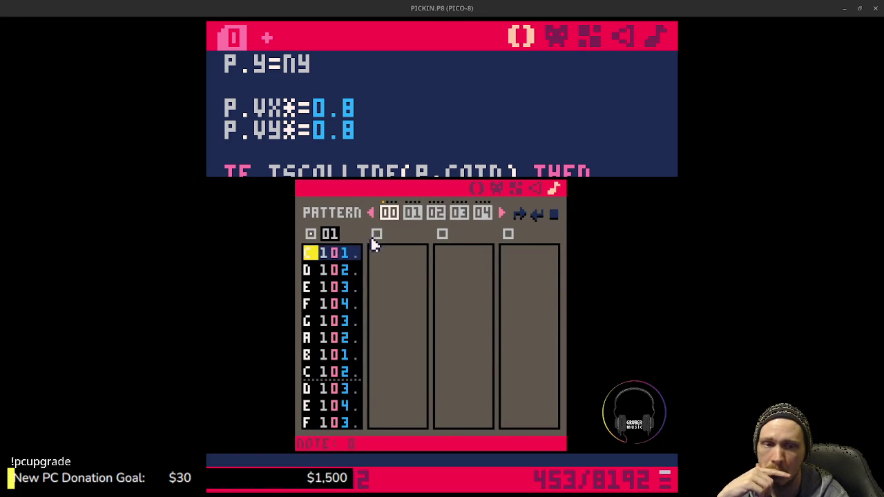
Enable channels 2 and 3 in pattern 00, turning channel 4 on and then off again.
{"action": "left_click", "coordinate": [376, 234]}
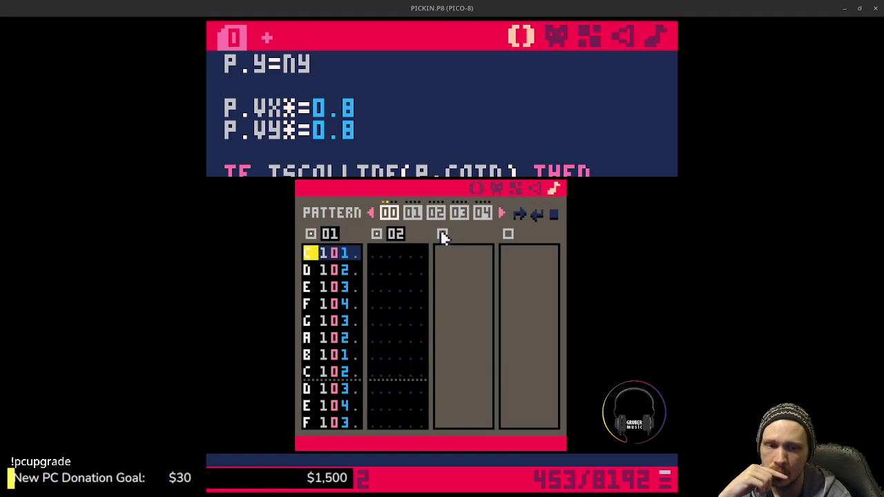
{"action": "left_click", "coordinate": [443, 235]}
{"action": "left_click", "coordinate": [508, 235]}
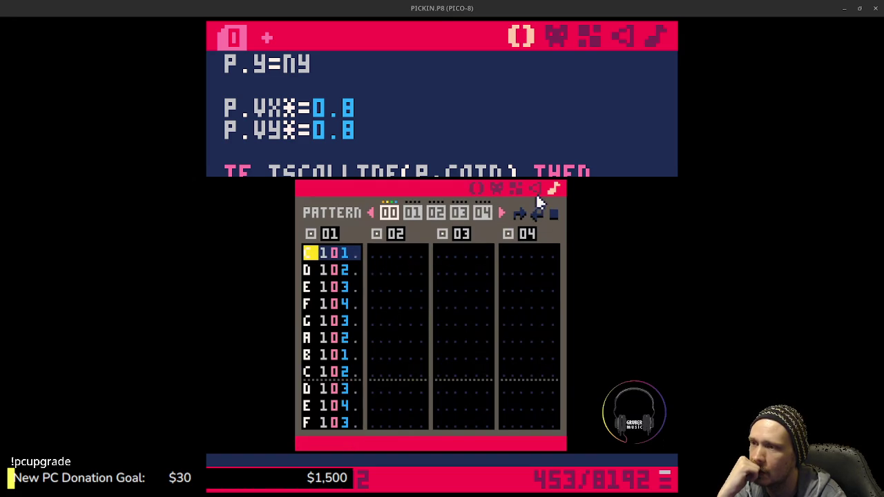
{"action": "left_click", "coordinate": [508, 235]}
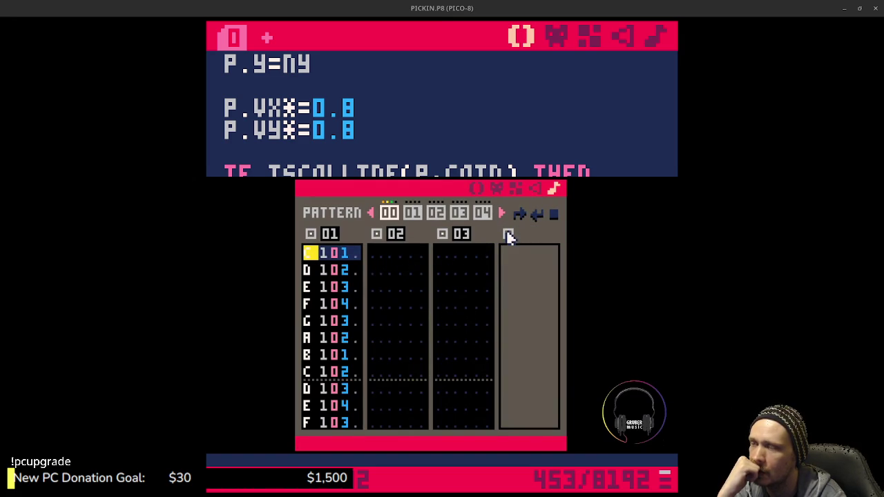
{"action": "left_click", "coordinate": [536, 191]}
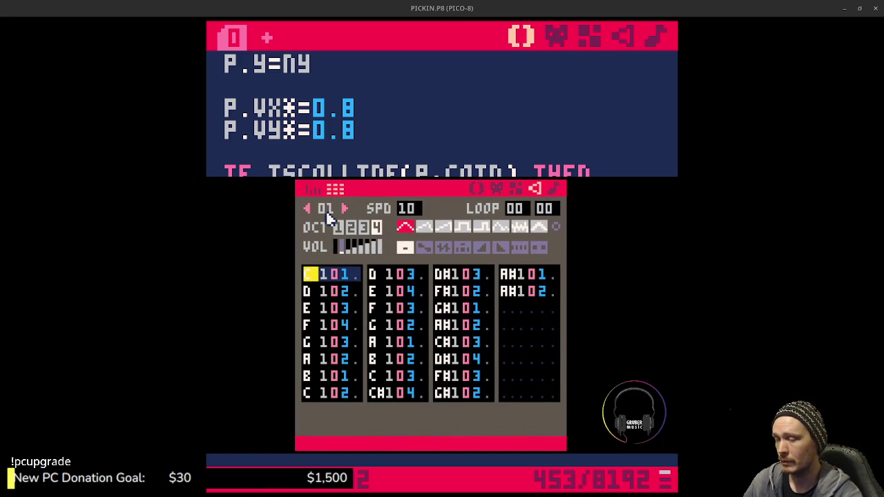
Browse SFX 02 and 03, then return to SFX 01 and set its speed to 15.
{"action": "left_click", "coordinate": [346, 208]}
{"action": "key", "text": "Tab"}
{"action": "left_click", "coordinate": [345, 208]}
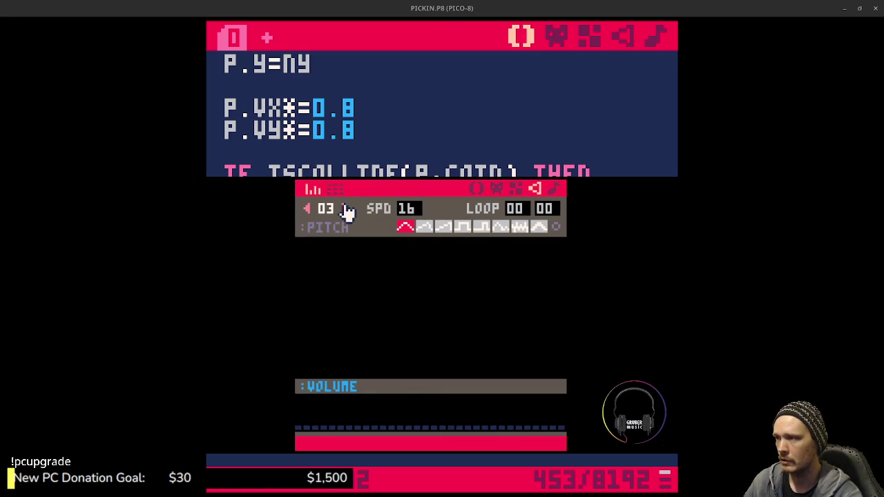
{"action": "left_click", "coordinate": [306, 208]}
{"action": "left_click", "coordinate": [306, 209]}
{"action": "key", "text": "Tab"}
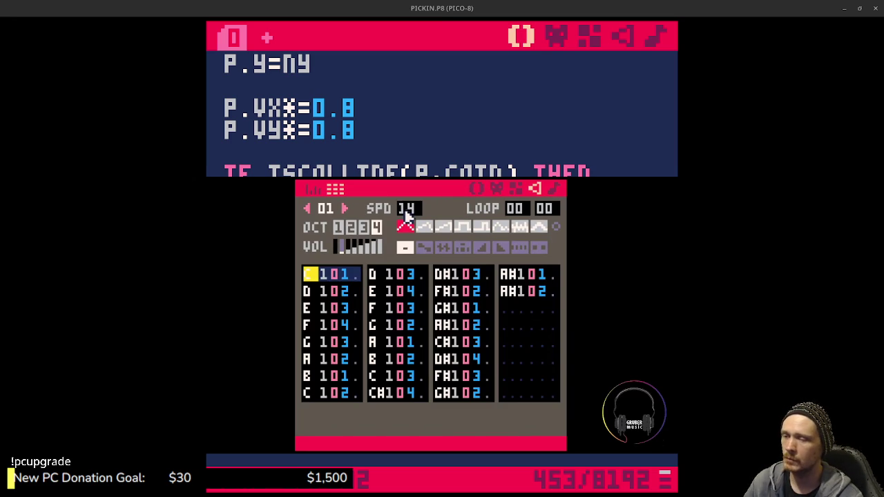
{"action": "mouse_move", "coordinate": [408, 217]}
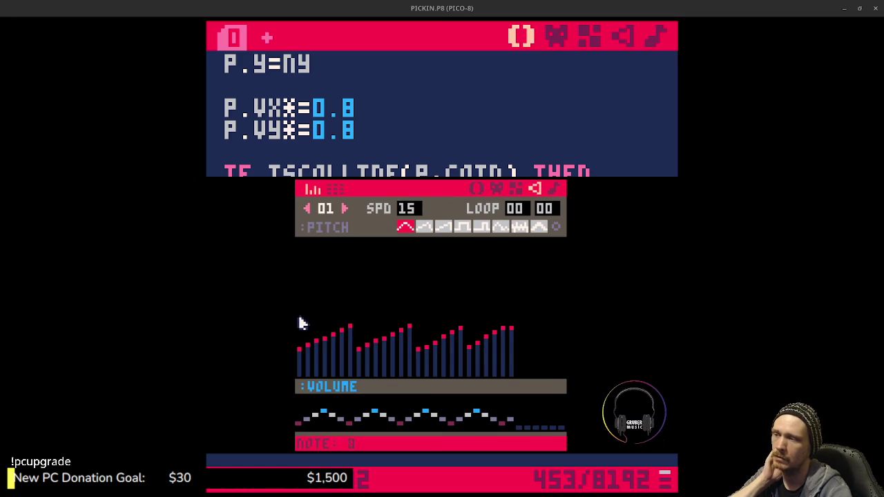
Redraw SFX 01 as a raised-hump melody at even volume, lowering the first two and last notes.
{"action": "mouse_move", "coordinate": [298, 319]}
{"action": "left_mouse_down"}
{"action": "mouse_move", "coordinate": [324, 302]}
{"action": "mouse_move", "coordinate": [374, 296]}
{"action": "mouse_move", "coordinate": [448, 308]}
{"action": "mouse_move", "coordinate": [499, 292]}
{"action": "mouse_move", "coordinate": [564, 301]}
{"action": "left_mouse_up"}
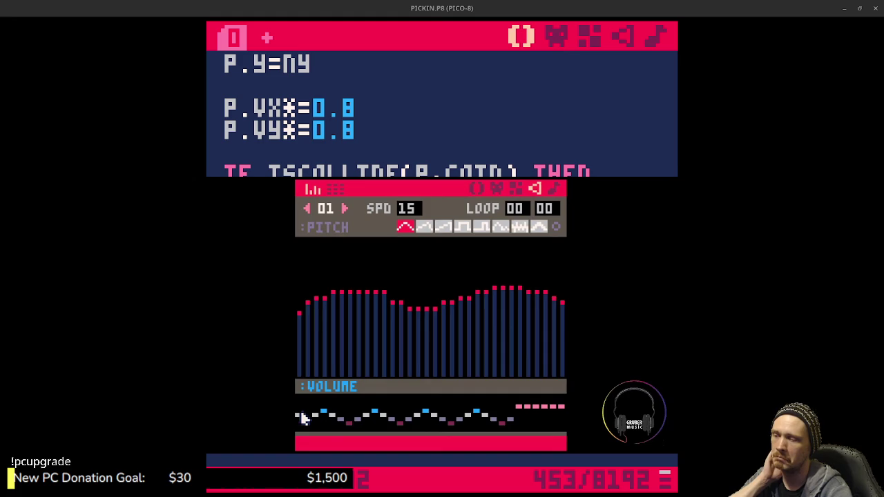
{"action": "left_click_drag", "start_coordinate": [302, 418], "coordinate": [561, 416]}
{"action": "key", "text": "space"}
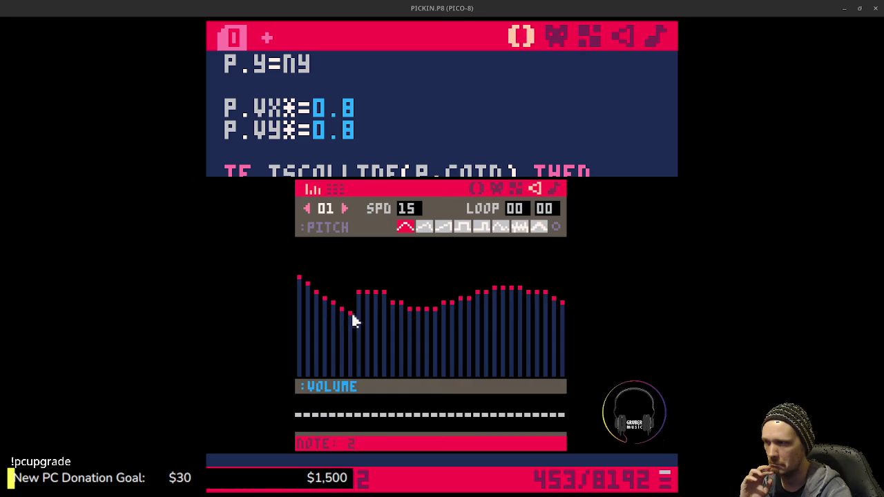
{"action": "mouse_move", "coordinate": [306, 309]}
{"action": "left_mouse_down"}
{"action": "mouse_move", "coordinate": [385, 311]}
{"action": "mouse_move", "coordinate": [493, 288]}
{"action": "mouse_move", "coordinate": [563, 321]}
{"action": "mouse_move", "coordinate": [550, 311]}
{"action": "mouse_move", "coordinate": [560, 293]}
{"action": "left_mouse_up"}
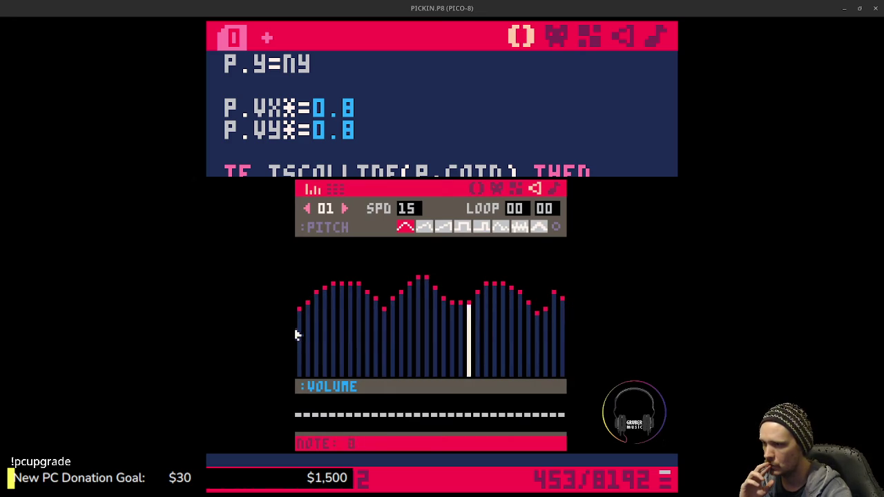
{"action": "left_click_drag", "start_coordinate": [295, 320], "coordinate": [350, 313]}
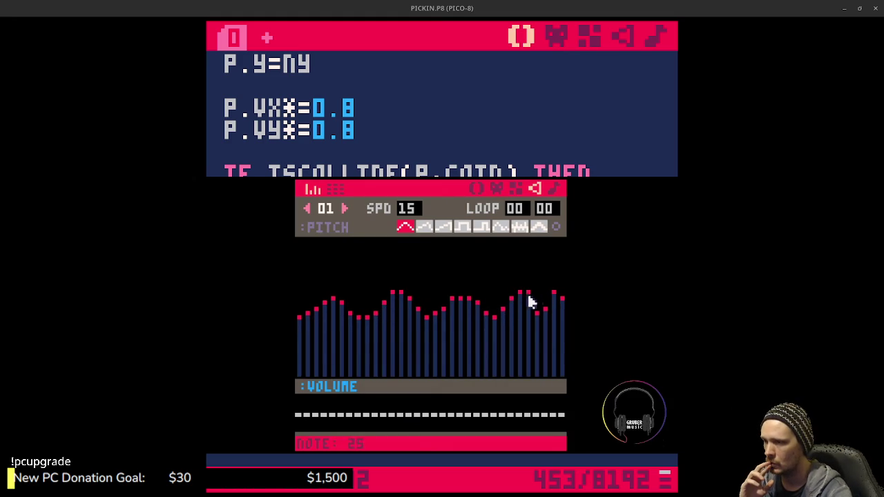
{"action": "left_click", "coordinate": [561, 318]}
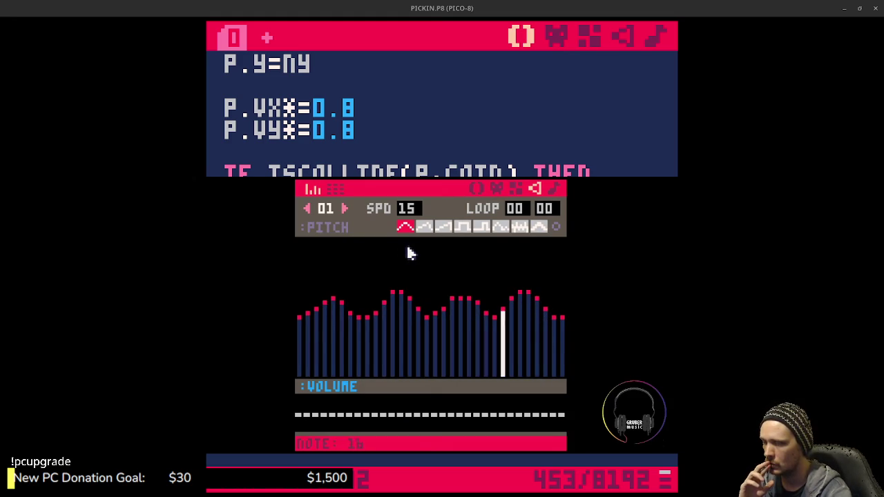
Give every note of SFX 01 a fade-in effect, play it, and move to empty SFX 02.
{"action": "key", "text": "Tab"}
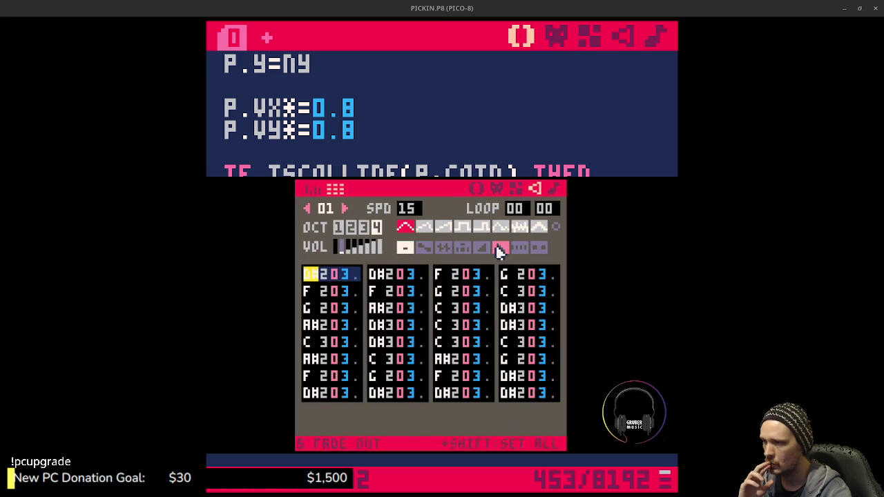
{"action": "left_click", "coordinate": [482, 250], "text": "shift"}
{"action": "key", "text": "space"}
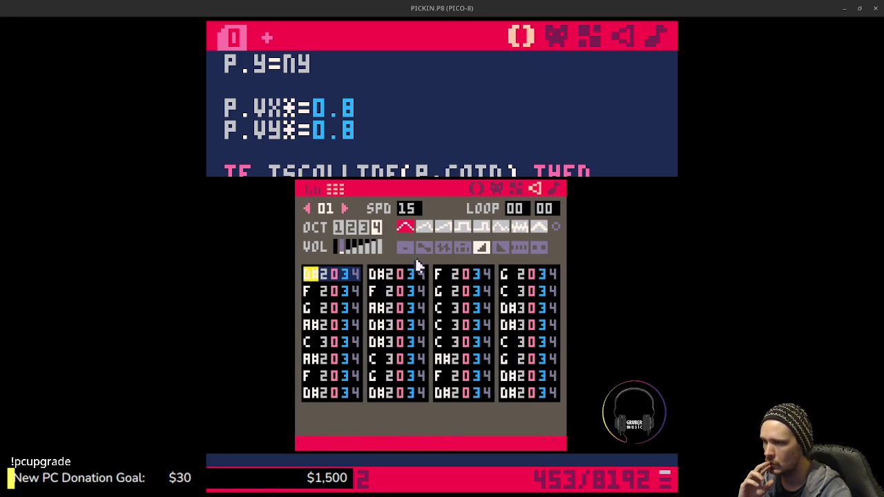
{"action": "left_click", "coordinate": [345, 209]}
{"action": "key", "text": "Tab"}
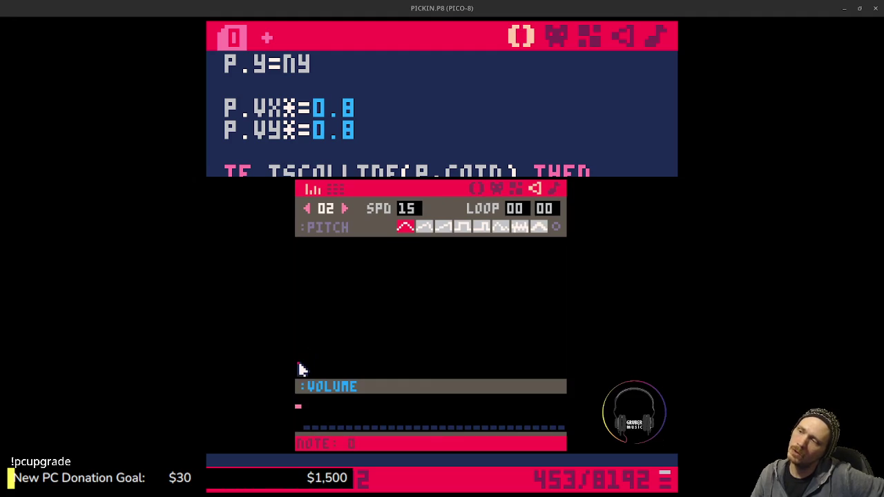
Draw 32 low notes into SFX 02 and give every note a fade-out effect.
{"action": "left_click_drag", "start_coordinate": [300, 366], "coordinate": [556, 368]}
{"action": "key", "text": "space"}
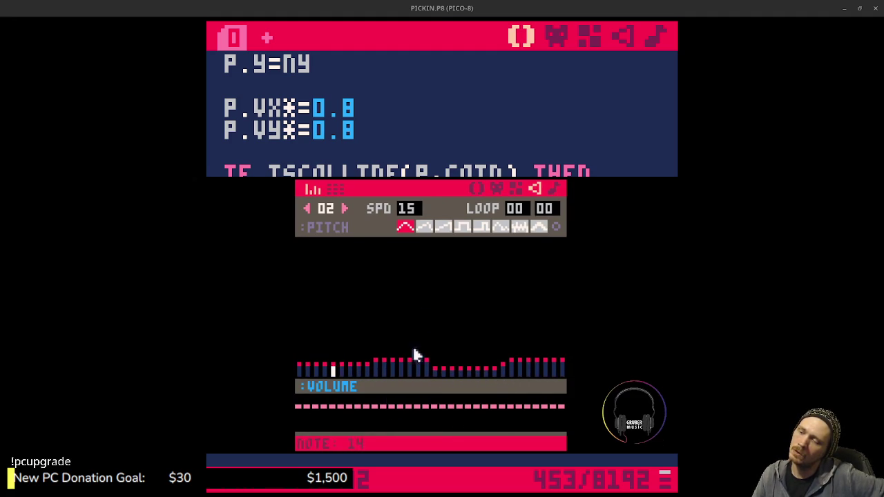
{"action": "key", "text": "Tab"}
{"action": "left_click", "coordinate": [498, 250], "text": "shift"}
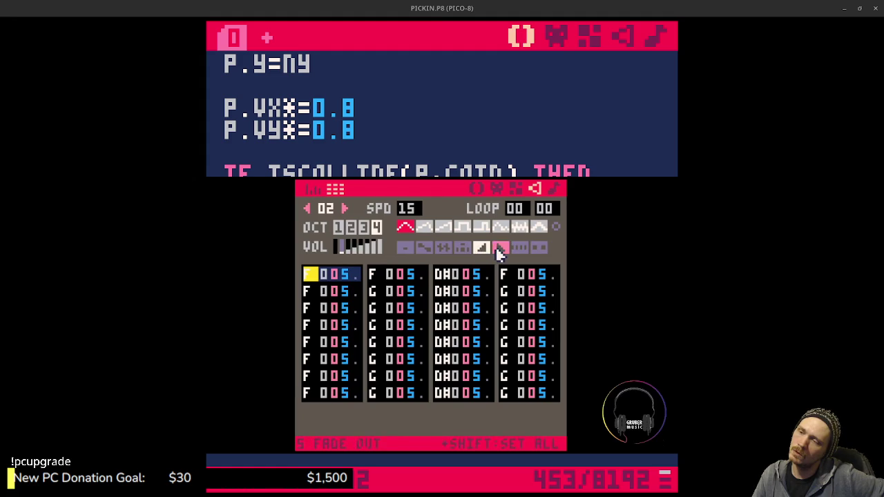
{"action": "key", "text": "space"}
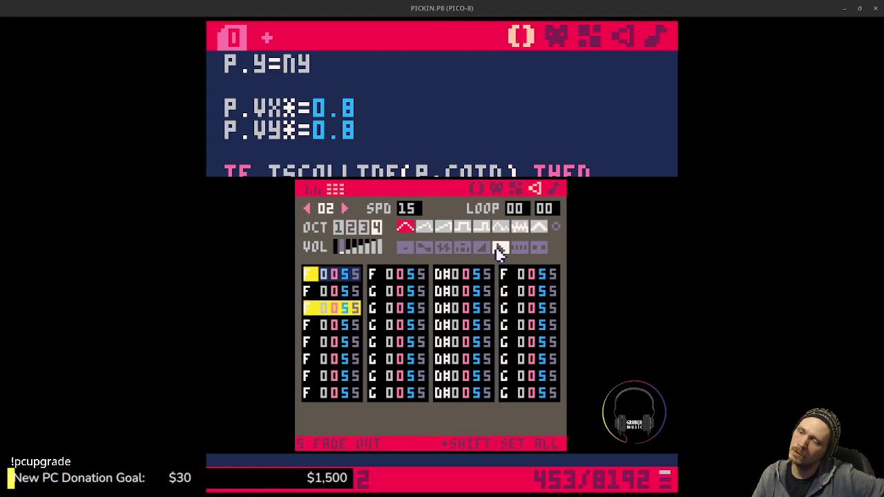
{"action": "key", "text": "Tab"}
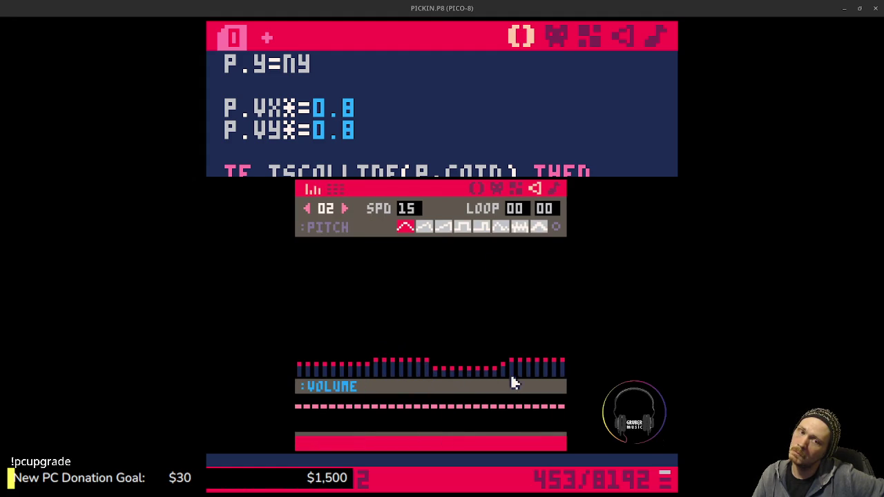
{"action": "key", "text": "Tab"}
Draw a higher melody into SFX 03 and switch every note to the phaser instrument.
{"action": "left_click", "coordinate": [345, 208]}
{"action": "key", "text": "Tab"}
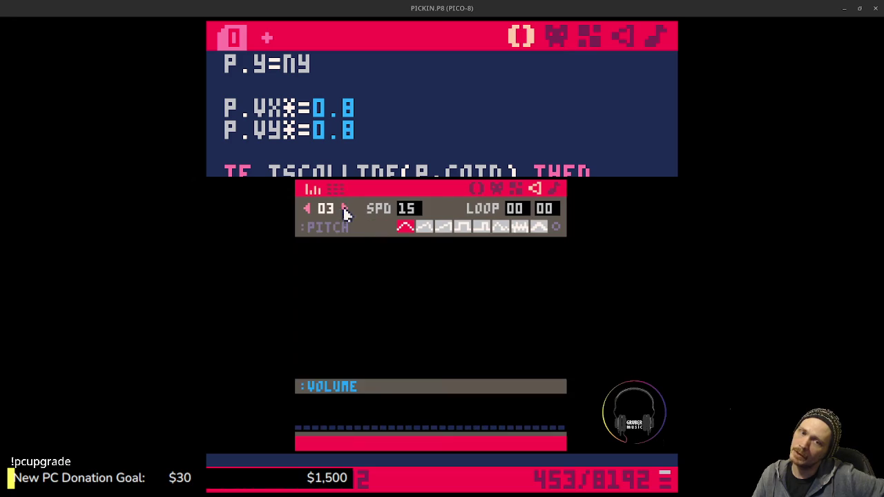
{"action": "key", "text": "Tab"}
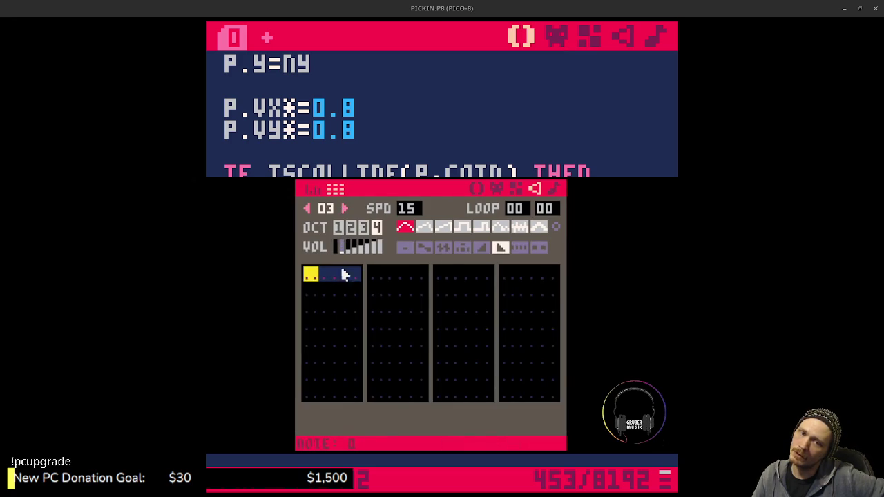
{"action": "key", "text": "Tab"}
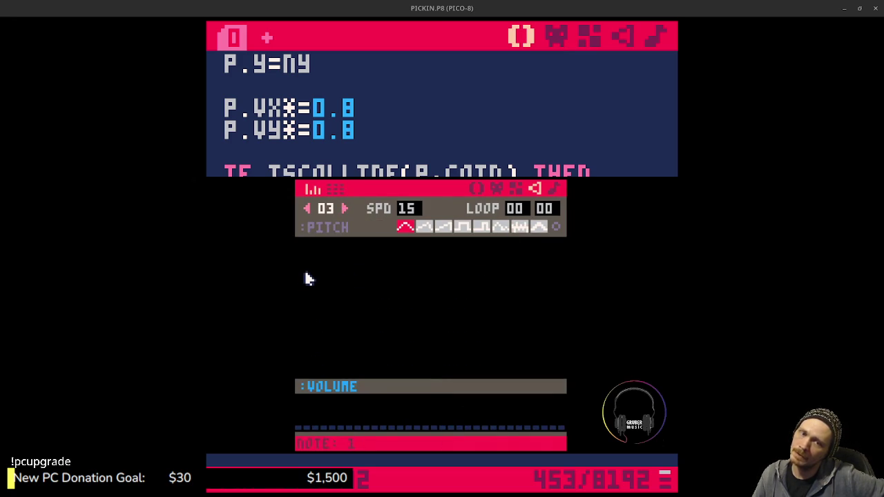
{"action": "mouse_move", "coordinate": [309, 280]}
{"action": "left_mouse_down"}
{"action": "mouse_move", "coordinate": [308, 267]}
{"action": "mouse_move", "coordinate": [371, 265]}
{"action": "mouse_move", "coordinate": [397, 278]}
{"action": "mouse_move", "coordinate": [393, 267]}
{"action": "mouse_move", "coordinate": [398, 280]}
{"action": "mouse_move", "coordinate": [426, 265]}
{"action": "mouse_move", "coordinate": [448, 276]}
{"action": "mouse_move", "coordinate": [527, 260]}
{"action": "mouse_move", "coordinate": [563, 279]}
{"action": "left_mouse_up"}
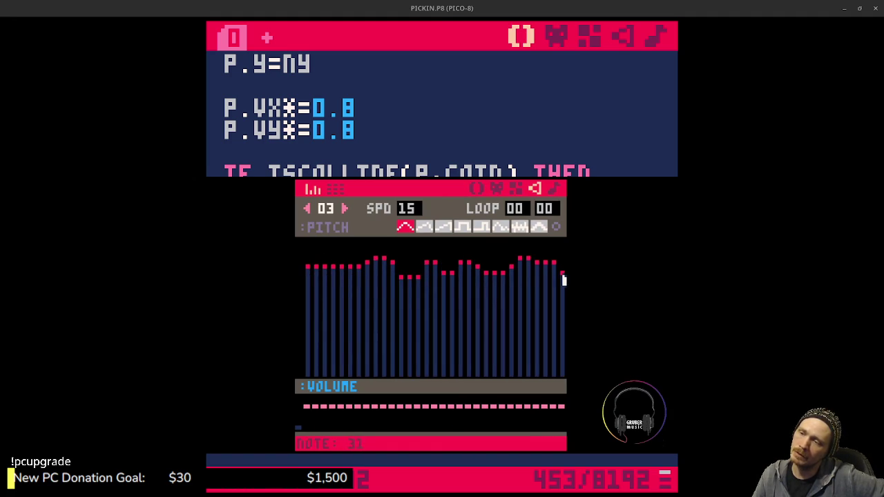
{"action": "key", "text": "space"}
{"action": "left_click", "coordinate": [541, 229], "text": "shift"}
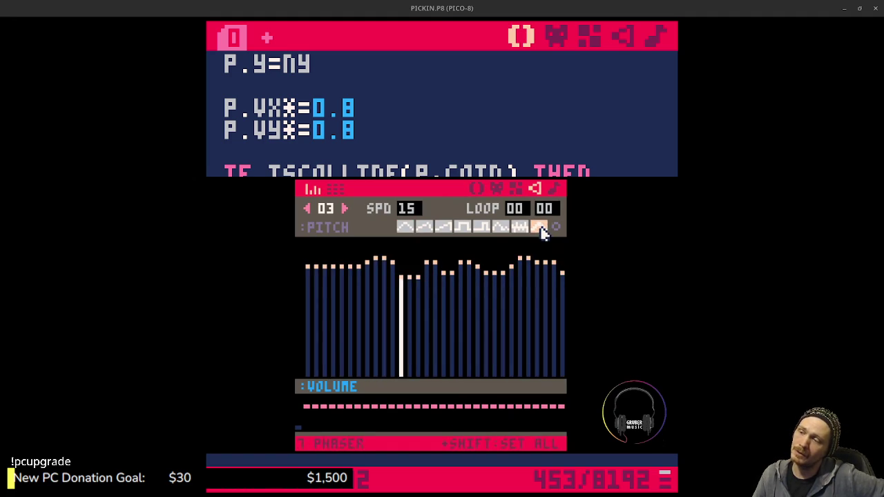
Mark SFX 03's first notes with effect 2 and the next one with effect 1.
{"action": "key", "text": "Tab"}
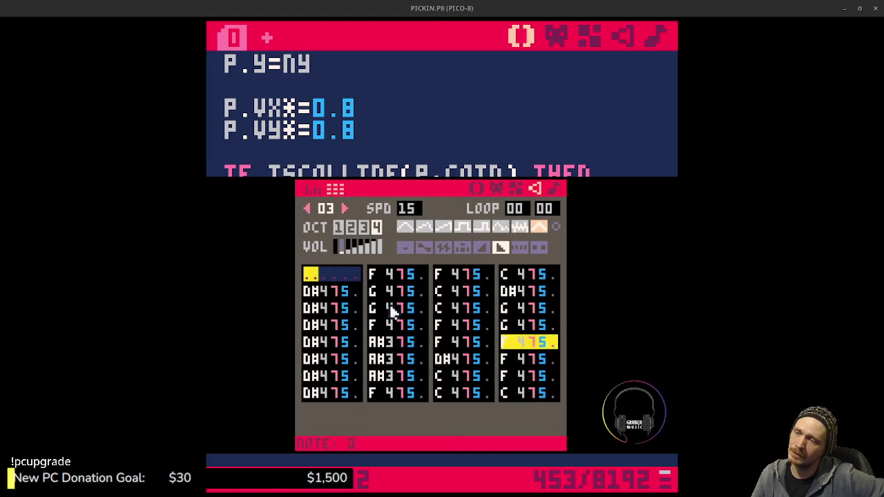
{"action": "left_click", "coordinate": [355, 330]}
{"action": "type", "text": "2"}
{"action": "key", "text": "Down"}
{"action": "key", "text": "Down"}
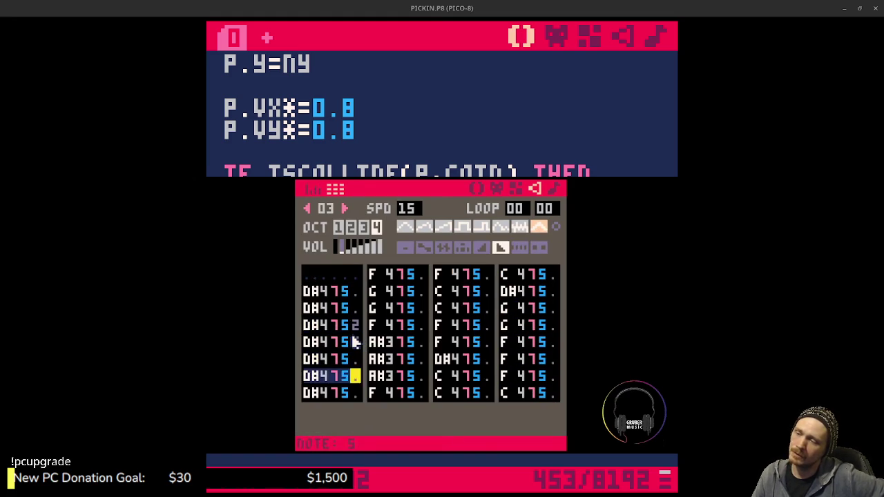
{"action": "type", "text": "22"}
{"action": "key", "text": "Down"}
Mark further notes with effects 2 and 1, play SFX 03, and set every note's volume to 4.
{"action": "key", "text": "Down"}
{"action": "key", "text": "Down"}
{"action": "key", "text": "Up"}
{"action": "key", "text": "Up"}
{"action": "type", "text": "1"}
{"action": "key", "text": "Down"}
{"action": "key", "text": "Down"}
{"action": "key", "text": "Down"}
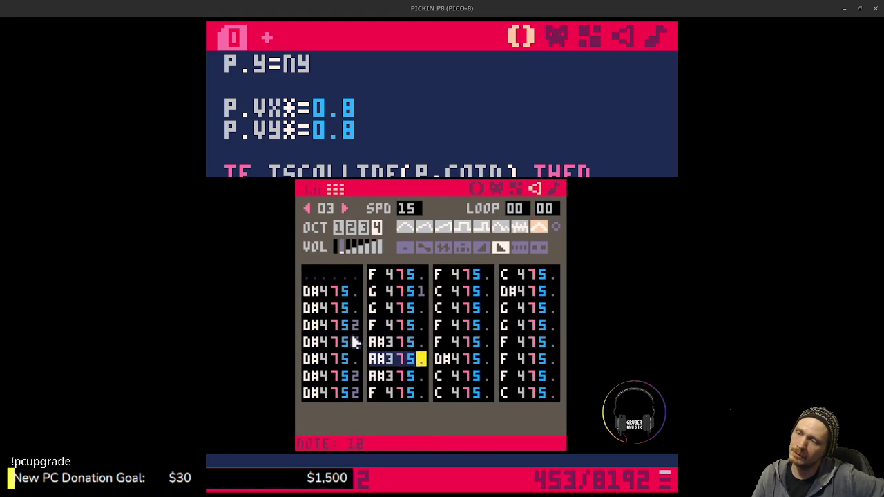
{"action": "type", "text": "2"}
{"action": "key", "text": "Down"}
{"action": "type", "text": "2"}
{"action": "key", "text": "Down"}
{"action": "key", "text": "Down"}
{"action": "key", "text": "Down"}
{"action": "type", "text": "1"}
{"action": "key", "text": "Down"}
{"action": "key", "text": "Down"}
{"action": "key", "text": "Down"}
{"action": "type", "text": "2"}
{"action": "key", "text": "Down"}
{"action": "key", "text": "Down"}
{"action": "key", "text": "Down"}
{"action": "type", "text": "2"}
{"action": "key", "text": "Down"}
{"action": "type", "text": "2"}
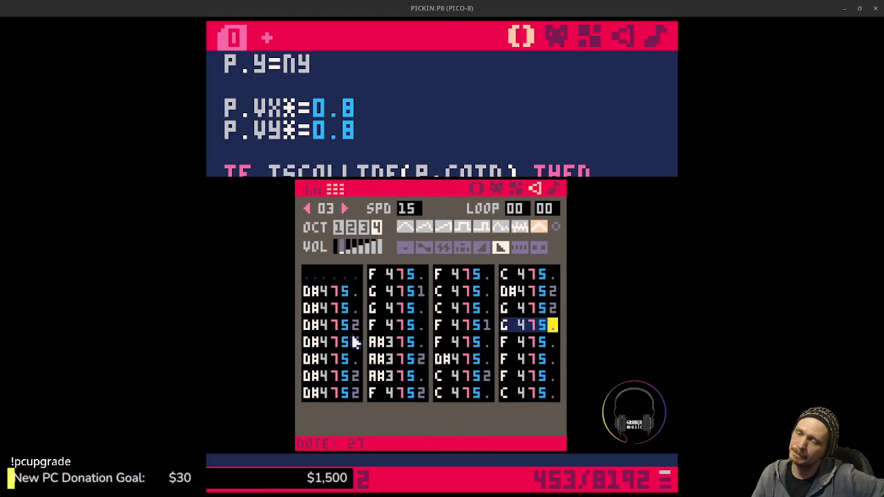
{"action": "key", "text": "space"}
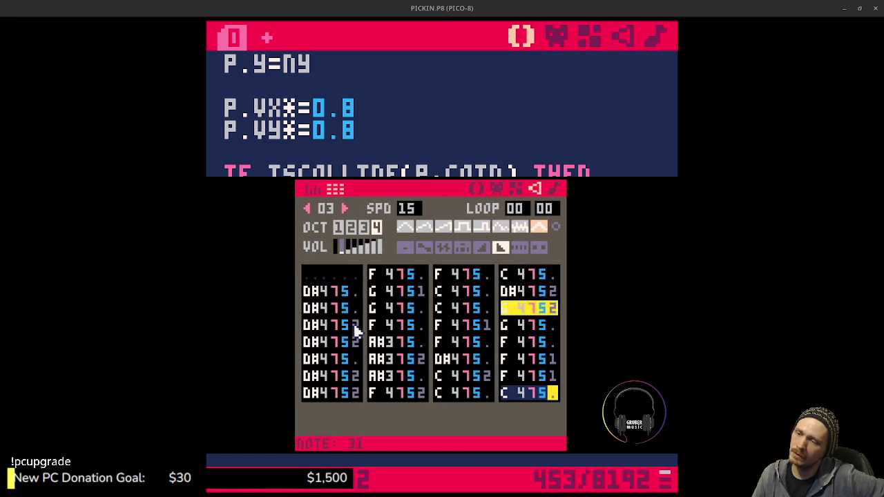
{"action": "left_click", "coordinate": [358, 250], "text": "shift"}
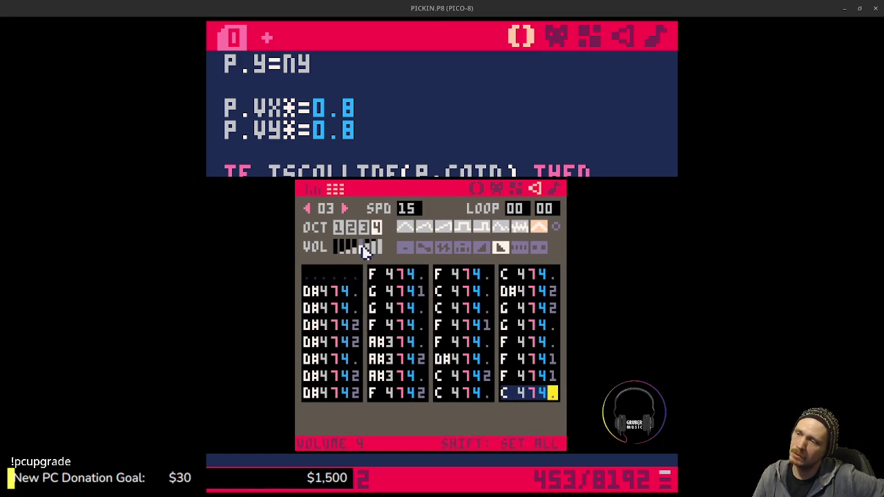
Switch to SFX 04, set its speed to 15, draw a melody across the pitch graph and play it.
{"action": "left_click", "coordinate": [345, 208]}
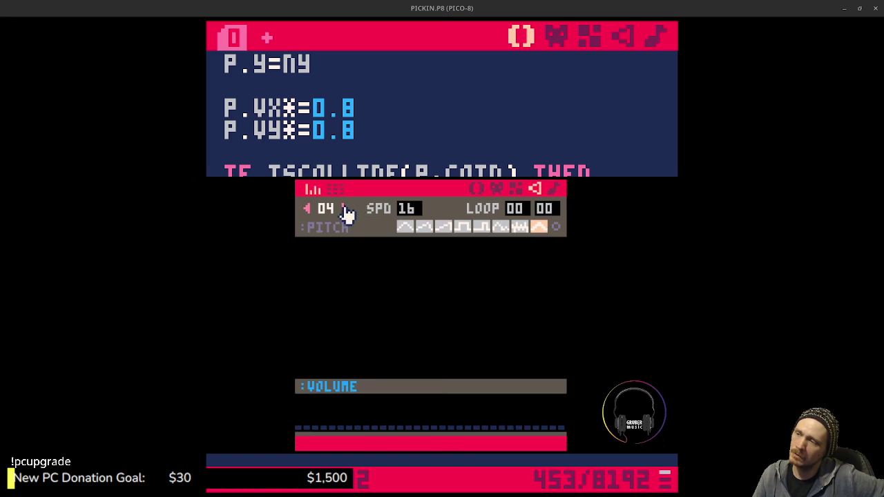
{"action": "left_click", "coordinate": [406, 209]}
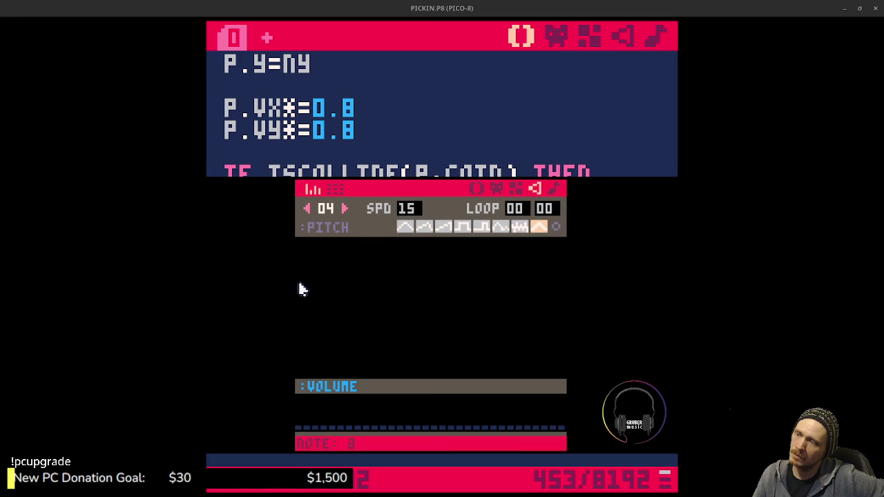
{"action": "mouse_move", "coordinate": [300, 306]}
{"action": "left_mouse_down"}
{"action": "mouse_move", "coordinate": [322, 270]}
{"action": "mouse_move", "coordinate": [383, 270]}
{"action": "mouse_move", "coordinate": [425, 290]}
{"action": "mouse_move", "coordinate": [532, 268]}
{"action": "mouse_move", "coordinate": [560, 281]}
{"action": "left_mouse_up"}
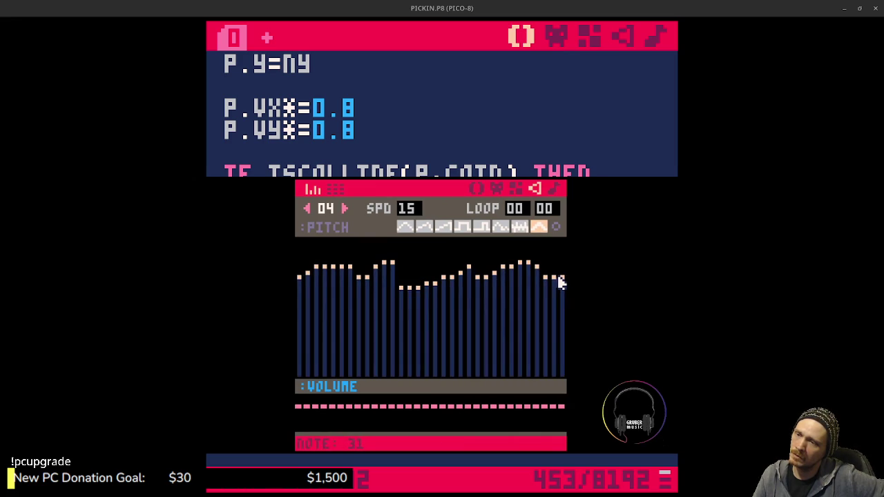
{"action": "key", "text": "space"}
In tracker view, add effect 1 and 2 markings to the melody's notes, then replay it to check.
{"action": "key", "text": "Tab"}
{"action": "left_click", "coordinate": [346, 306]}
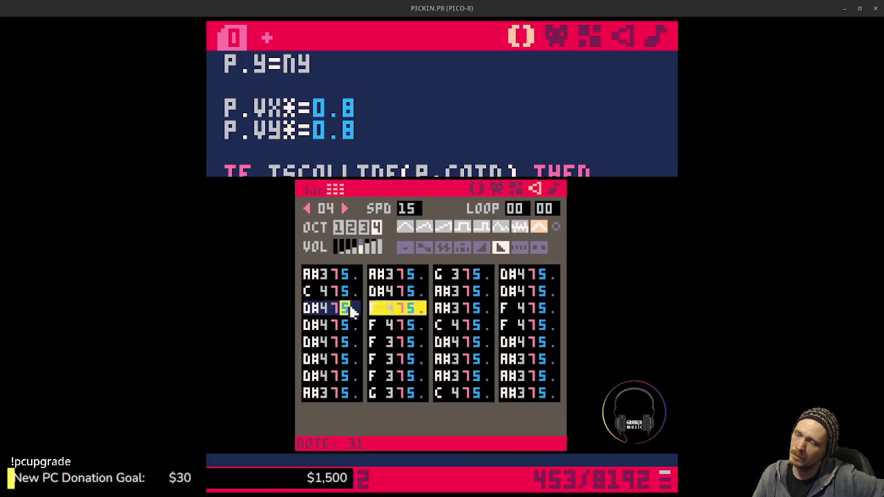
{"action": "key", "text": "Down"}
{"action": "key", "text": "Down"}
{"action": "key", "text": "Down"}
{"action": "type", "text": "222"}
{"action": "key", "text": "Down"}
{"action": "key", "text": "Down"}
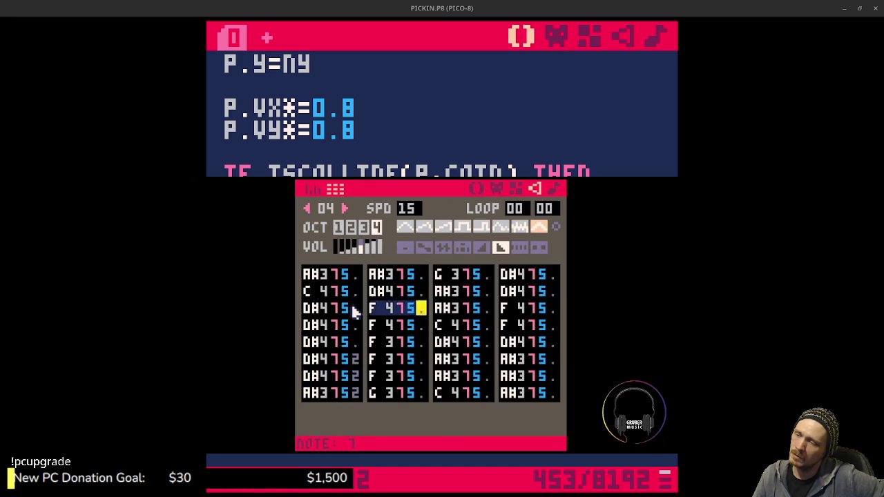
{"action": "type", "text": "1"}
{"action": "key", "text": "Down"}
{"action": "key", "text": "Down"}
{"action": "type", "text": "222"}
{"action": "key", "text": "Down"}
{"action": "type", "text": "1"}
{"action": "key", "text": "Down"}
{"action": "type", "text": "21"}
{"action": "key", "text": "Down"}
{"action": "type", "text": "11"}
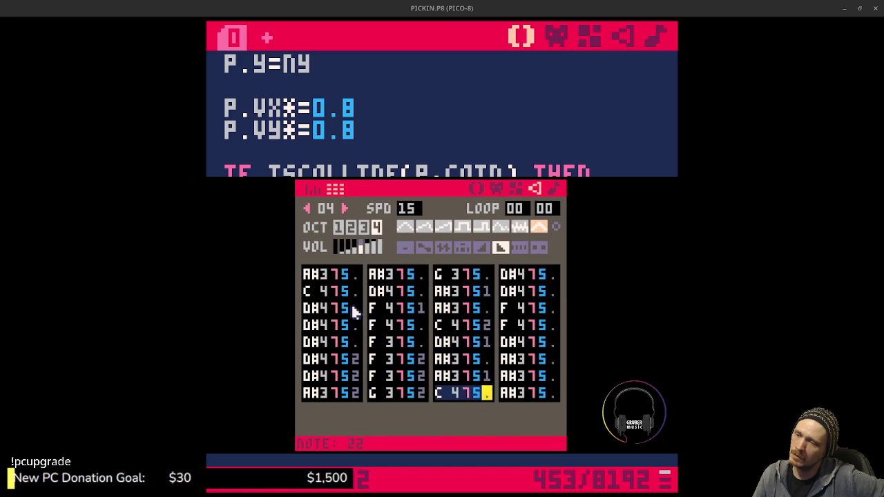
{"action": "key", "text": "Down"}
{"action": "type", "text": "22"}
{"action": "key", "text": "Down"}
{"action": "type", "text": "222"}
{"action": "key", "text": "space"}
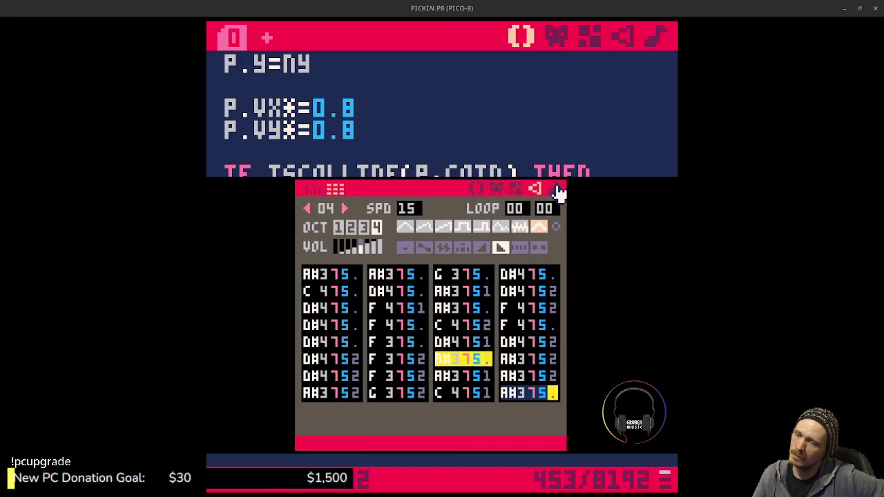
{"action": "key", "text": "space"}
Play music pattern 00, built from SFX 01–03, then switch to empty pattern 01.
{"action": "left_click", "coordinate": [555, 190]}
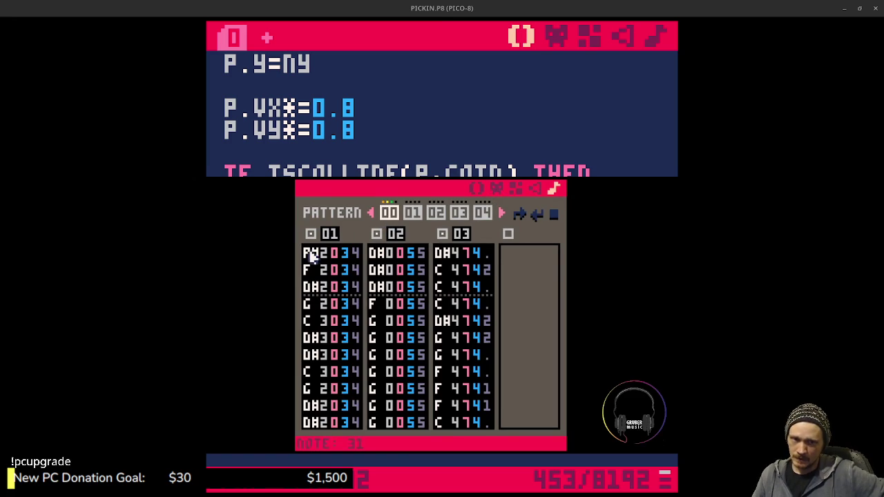
{"action": "scroll", "coordinate": [311, 255], "scroll_direction": "up", "scroll_amount": 5}
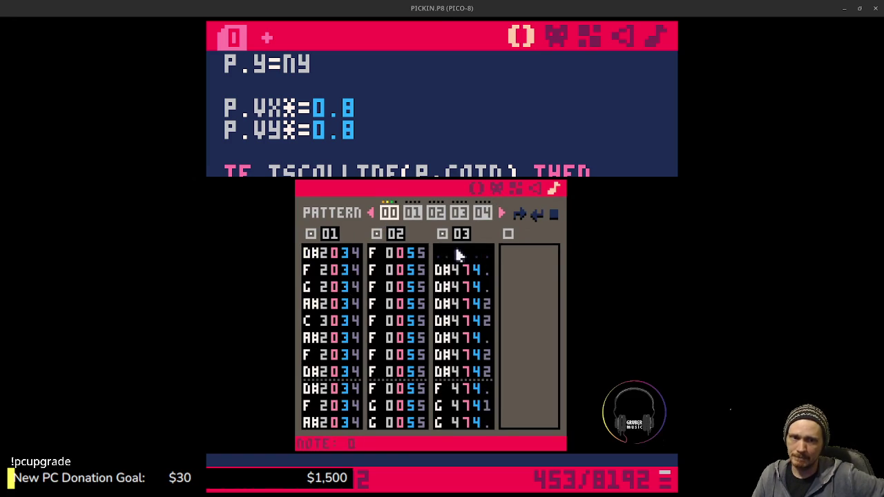
{"action": "left_click", "coordinate": [312, 255]}
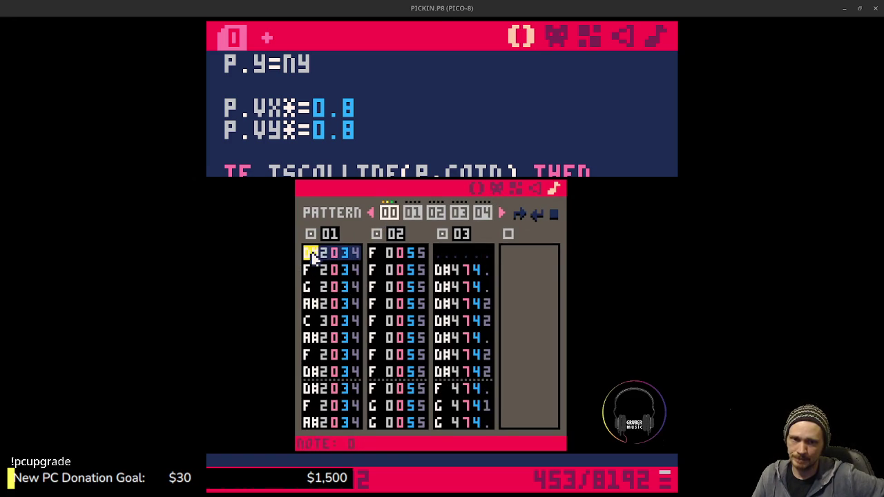
{"action": "key", "text": "space"}
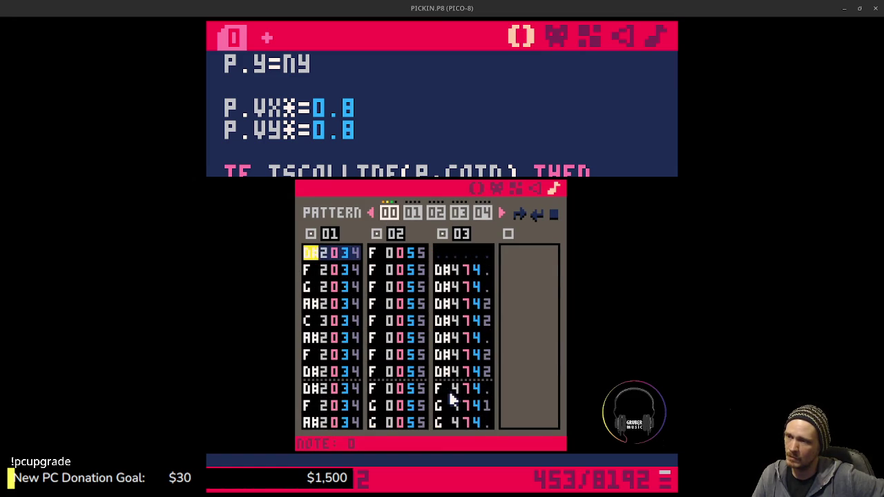
{"action": "left_click", "coordinate": [413, 214]}
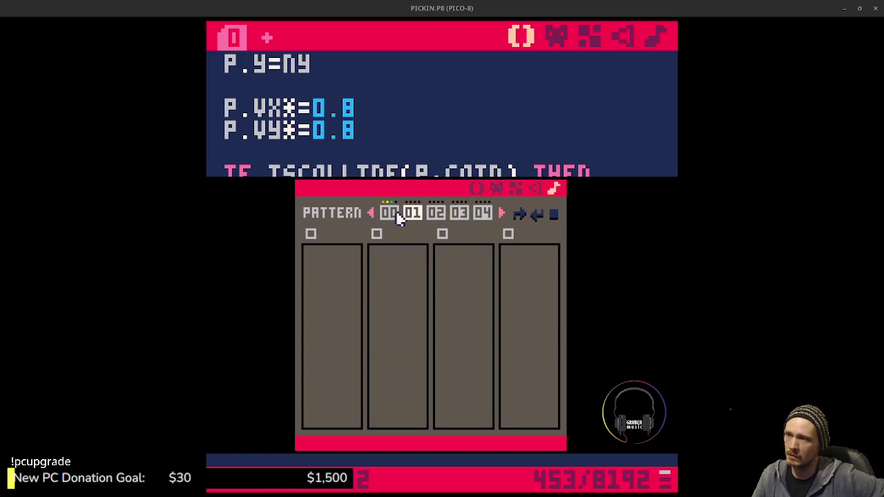
Give pattern 01 channels playing SFX 01, 02 and 04, then play the music from pattern 00.
{"action": "left_click", "coordinate": [390, 213]}
{"action": "left_click", "coordinate": [413, 212]}
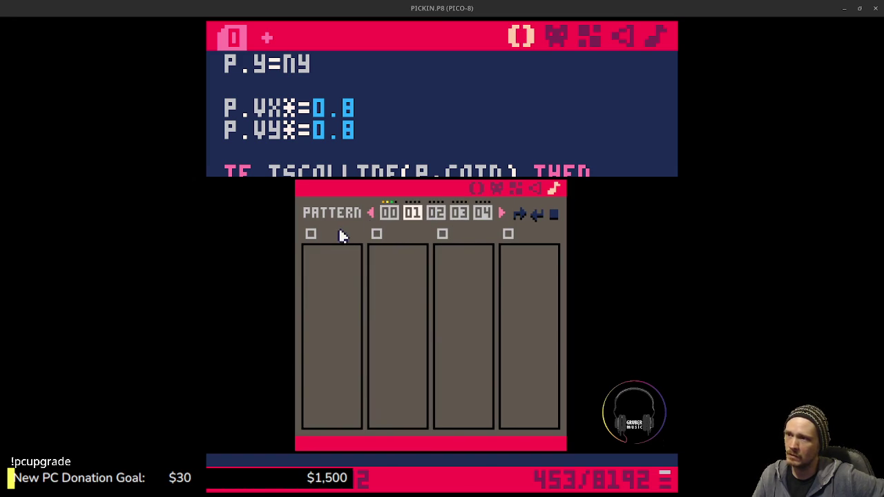
{"action": "left_click", "coordinate": [311, 234]}
{"action": "left_click", "coordinate": [376, 233]}
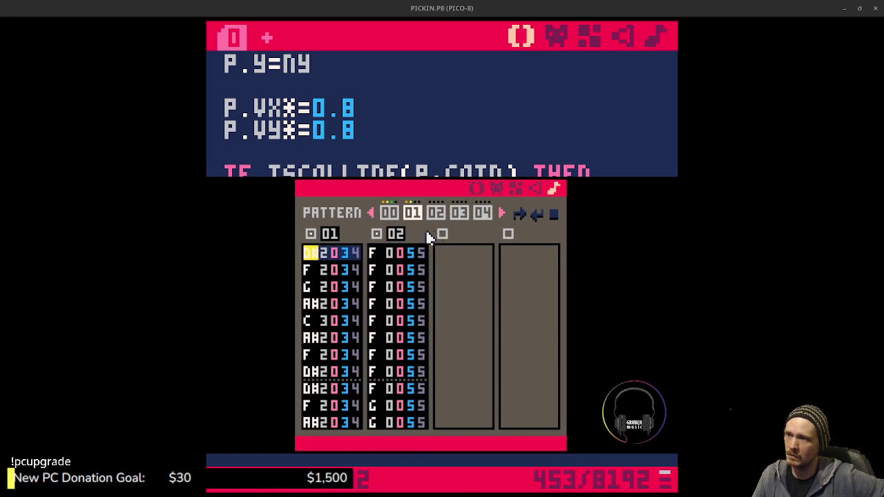
{"action": "left_click", "coordinate": [442, 234]}
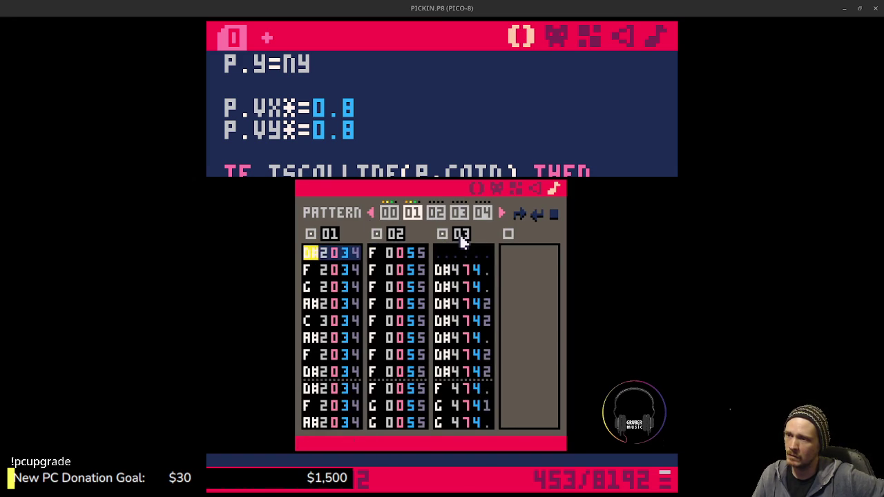
{"action": "left_click", "coordinate": [462, 234]}
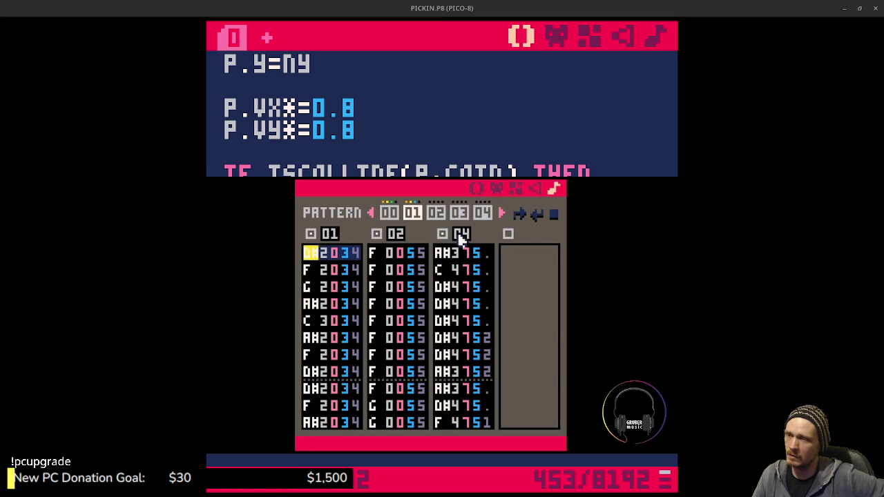
{"action": "left_click", "coordinate": [388, 213]}
{"action": "key", "text": "space"}
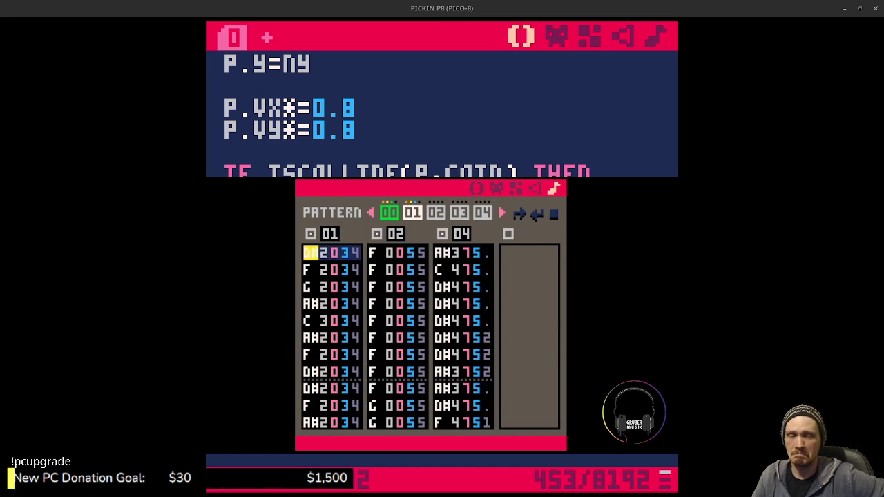
Stop the music, check patterns 02–04, and set pattern 01 to loop back.
{"action": "left_click", "coordinate": [552, 216]}
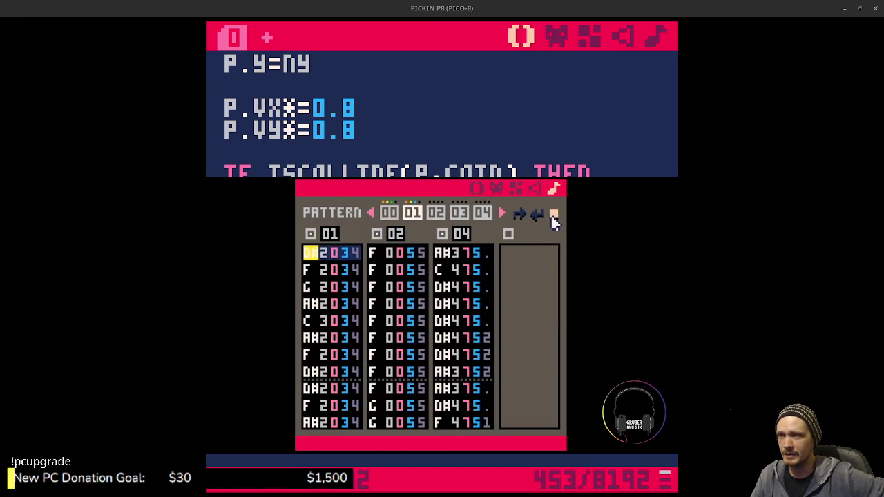
{"action": "left_click", "coordinate": [554, 216]}
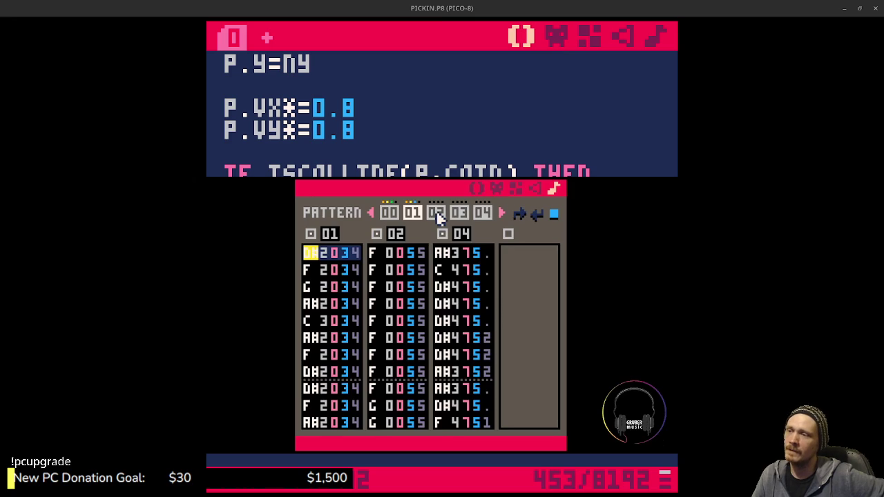
{"action": "left_click", "coordinate": [436, 214]}
{"action": "left_click", "coordinate": [463, 213]}
{"action": "left_click", "coordinate": [472, 214]}
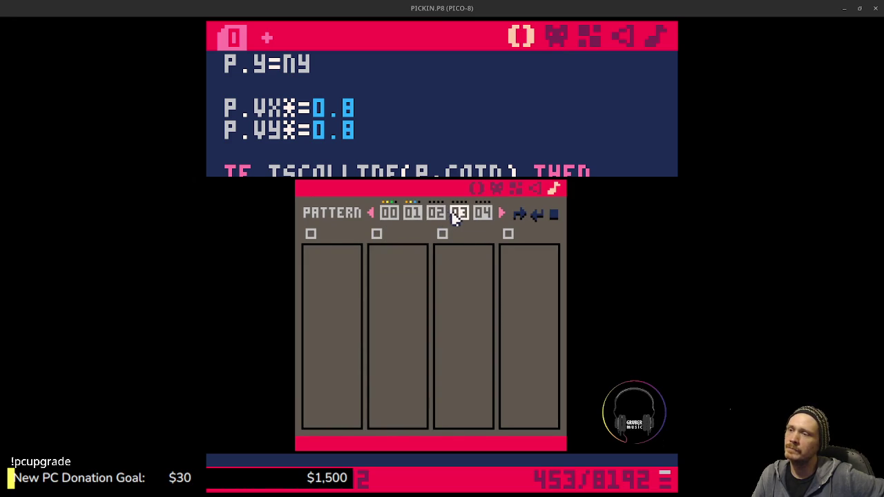
{"action": "left_click", "coordinate": [435, 214]}
{"action": "left_click", "coordinate": [412, 213]}
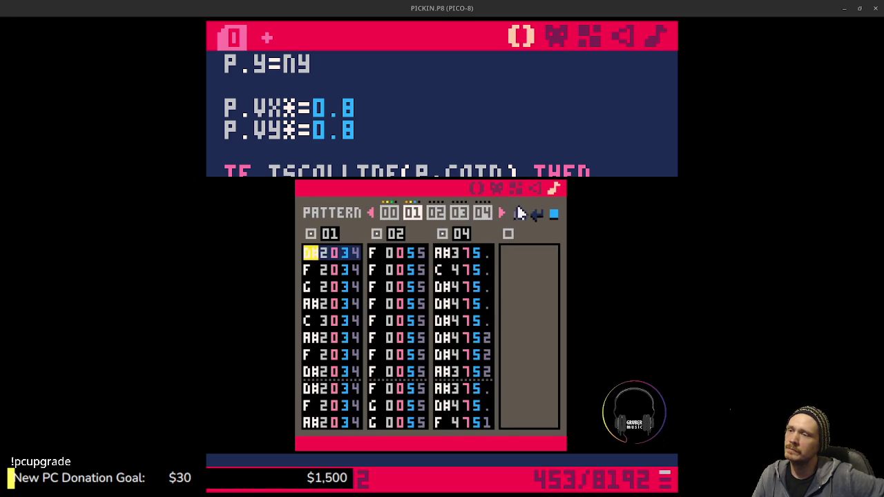
{"action": "left_click", "coordinate": [556, 216]}
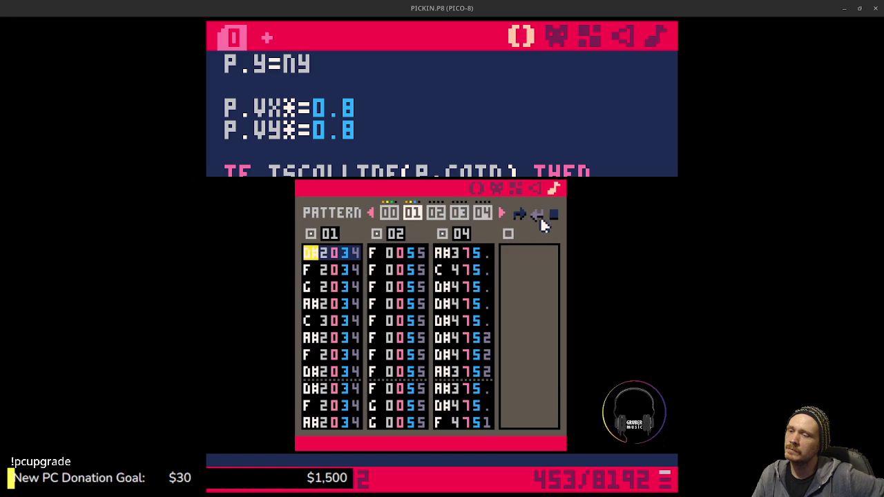
{"action": "left_click", "coordinate": [538, 215]}
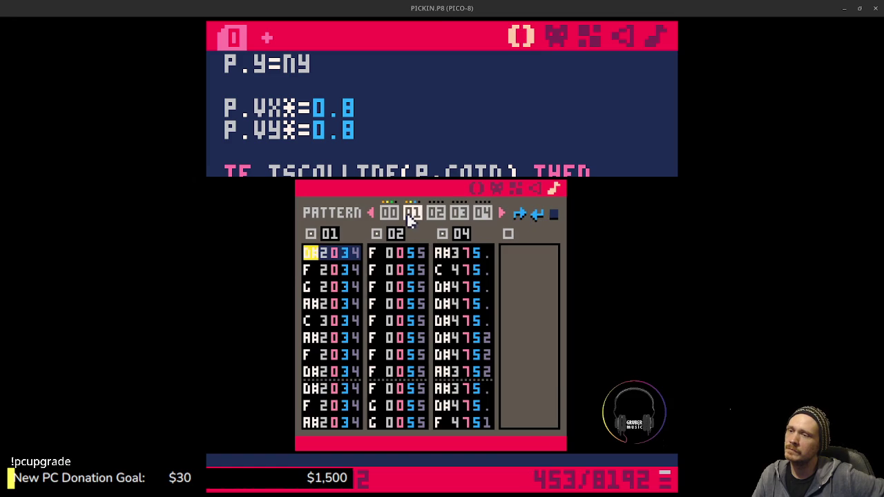
Play the looping song from pattern 00 through pattern 01, then stop it.
{"action": "key", "text": "space"}
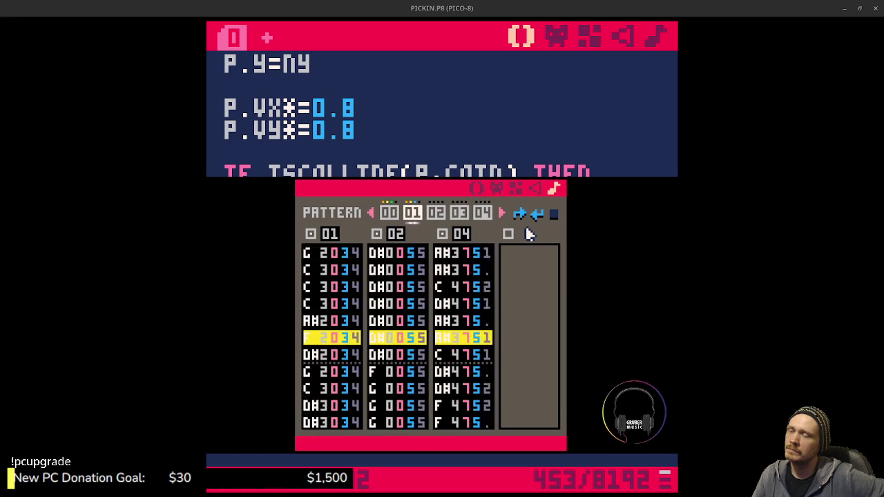
{"action": "key", "text": "space"}
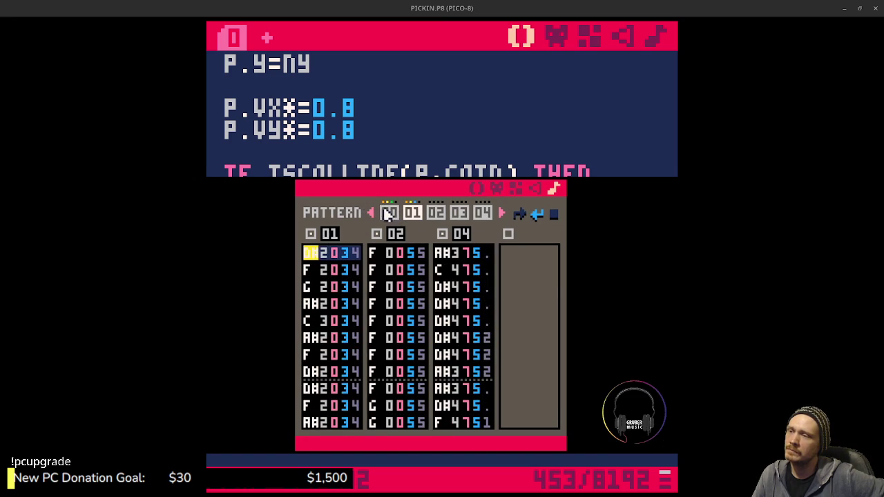
{"action": "left_click", "coordinate": [388, 214]}
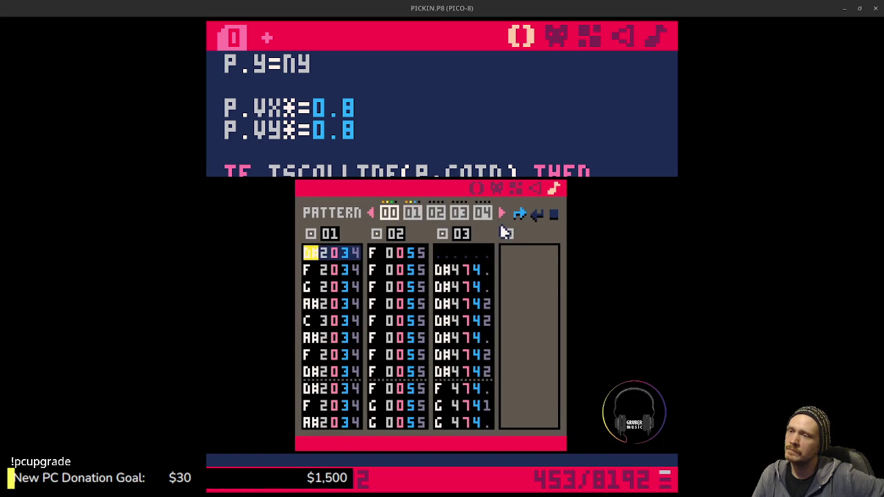
{"action": "key", "text": "space"}
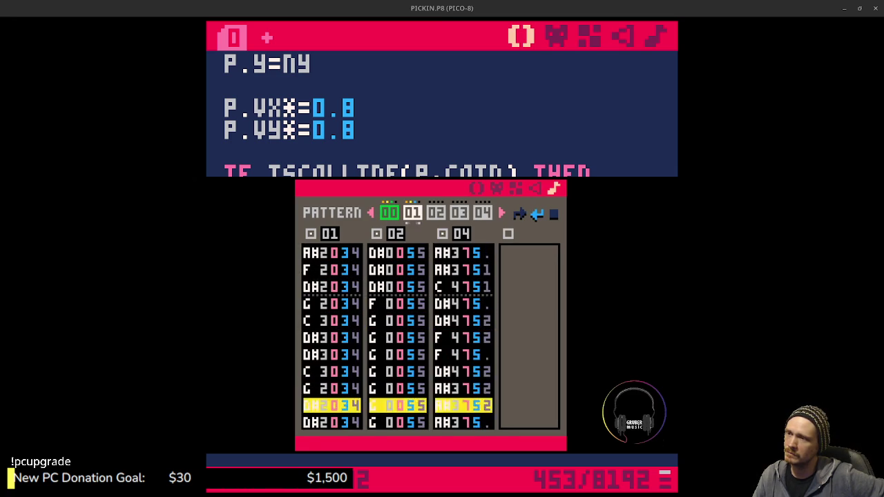
{"action": "key", "text": "space"}
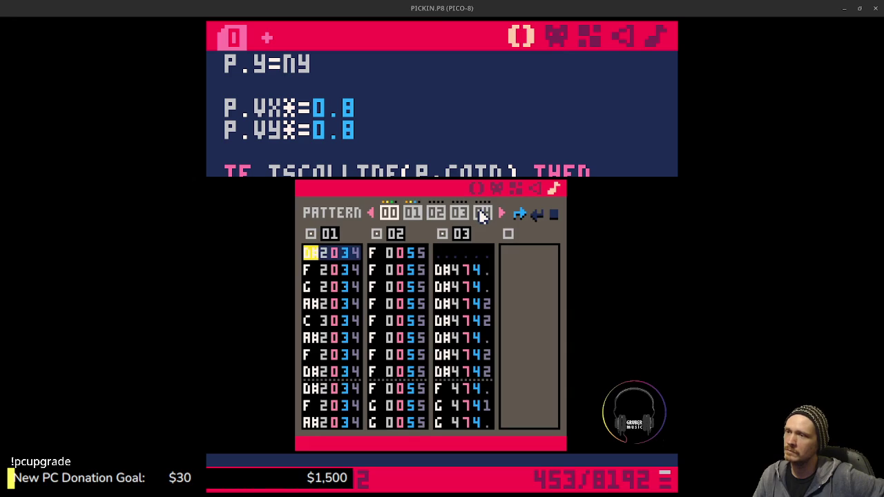
Confirm patterns 02, 03 and 04 are empty, then return to pattern 00.
{"action": "left_click", "coordinate": [482, 214]}
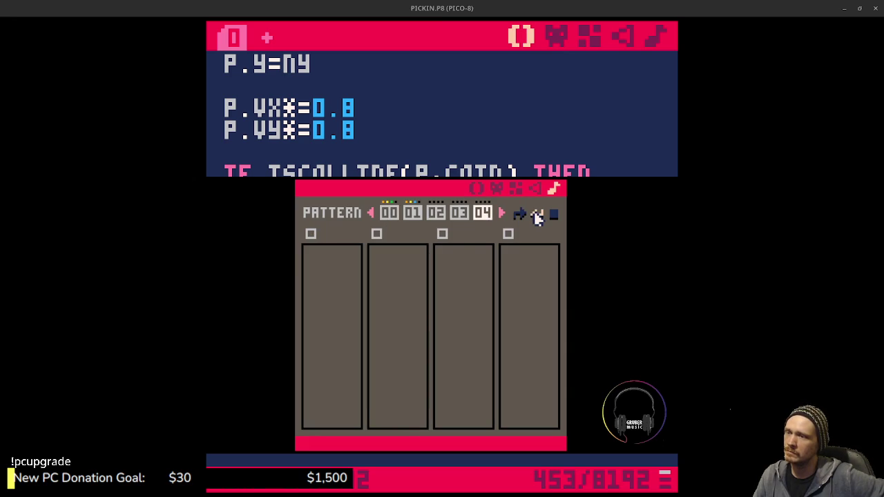
{"action": "left_click", "coordinate": [436, 213]}
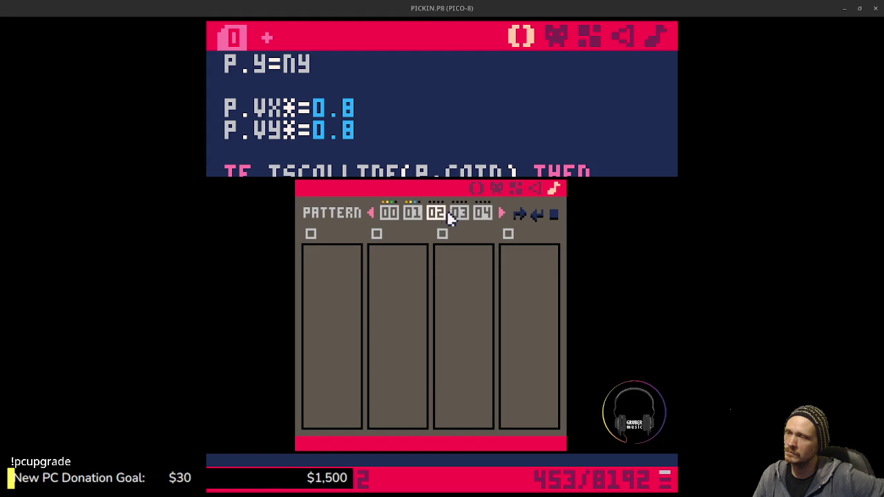
{"action": "left_click", "coordinate": [458, 214]}
{"action": "left_click", "coordinate": [482, 216]}
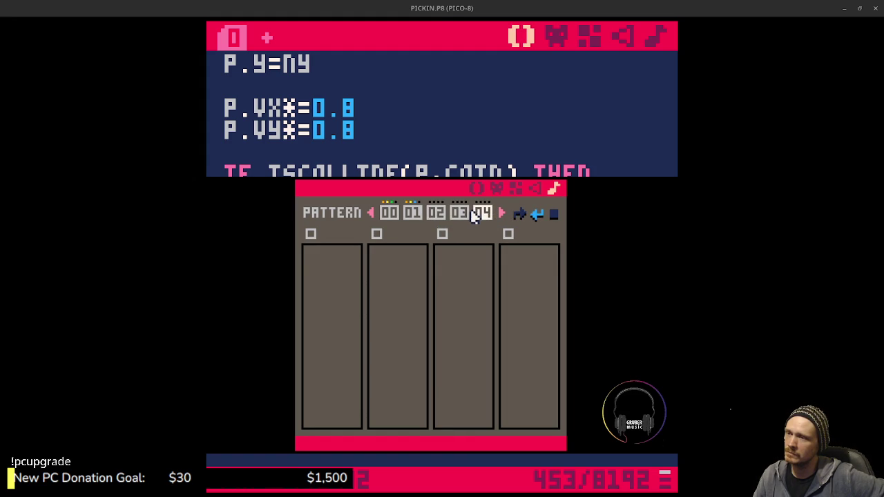
{"action": "left_click", "coordinate": [458, 214]}
{"action": "left_click", "coordinate": [435, 214]}
{"action": "left_click", "coordinate": [415, 213]}
{"action": "left_click", "coordinate": [389, 213]}
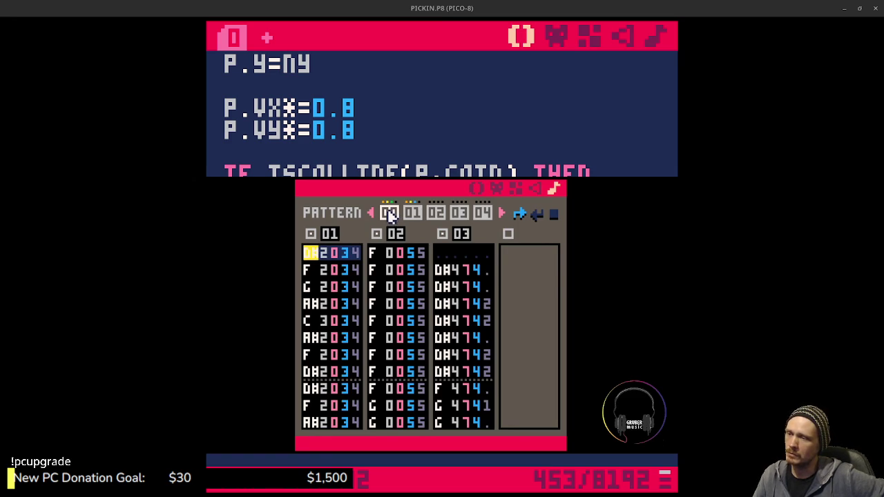
Compare patterns 00 and 01, finishing on pattern 01 with the SFX 04 melody.
{"action": "left_click", "coordinate": [412, 215]}
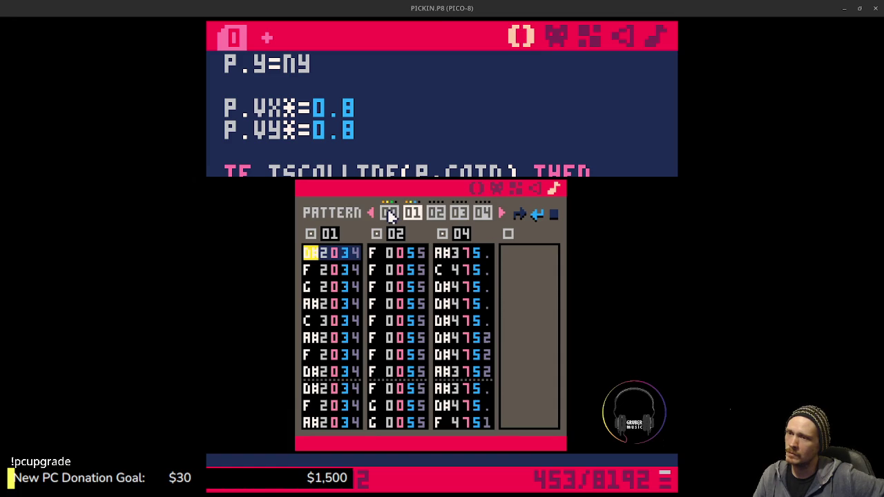
{"action": "left_click", "coordinate": [390, 215]}
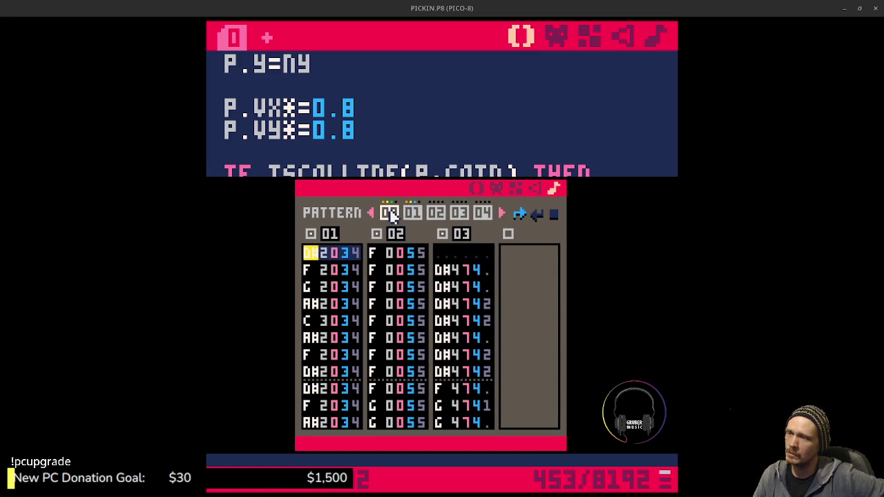
{"action": "left_click", "coordinate": [413, 215]}
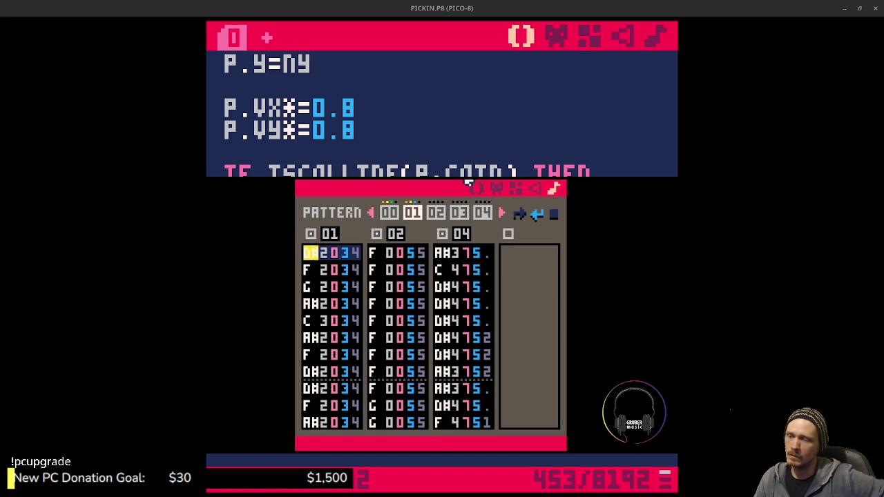
Bring up the close button on the floating YouTube credits video.
{"action": "mouse_move", "coordinate": [576, 336]}
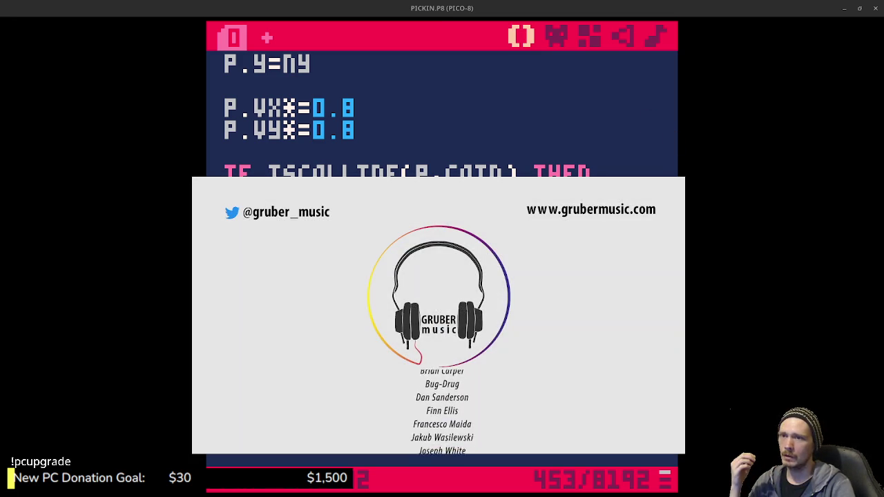
{"action": "mouse_move", "coordinate": [677, 185]}
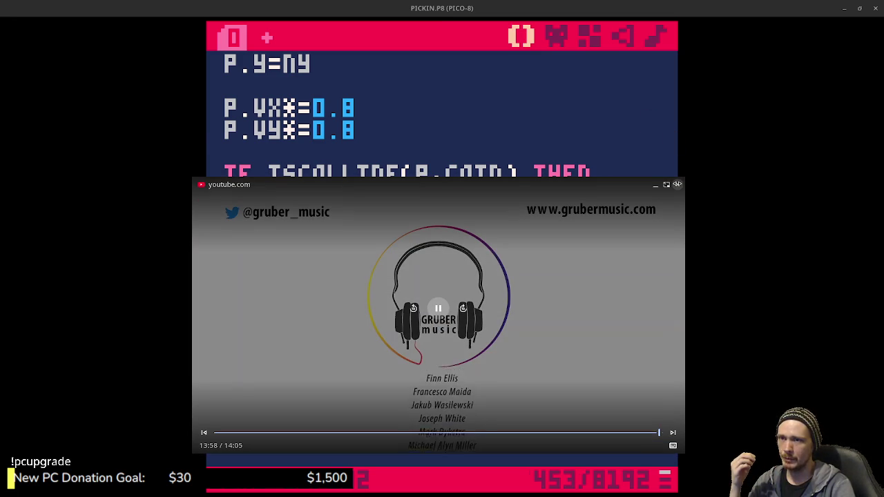
Close the credits video and run the PICKIN.P8 coin game with Ctrl+R.
{"action": "left_click", "coordinate": [677, 184]}
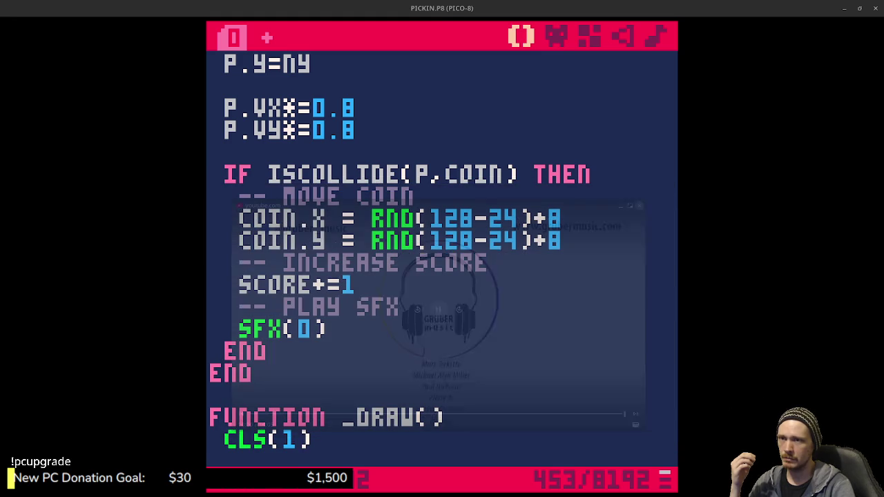
{"action": "left_click", "coordinate": [590, 236]}
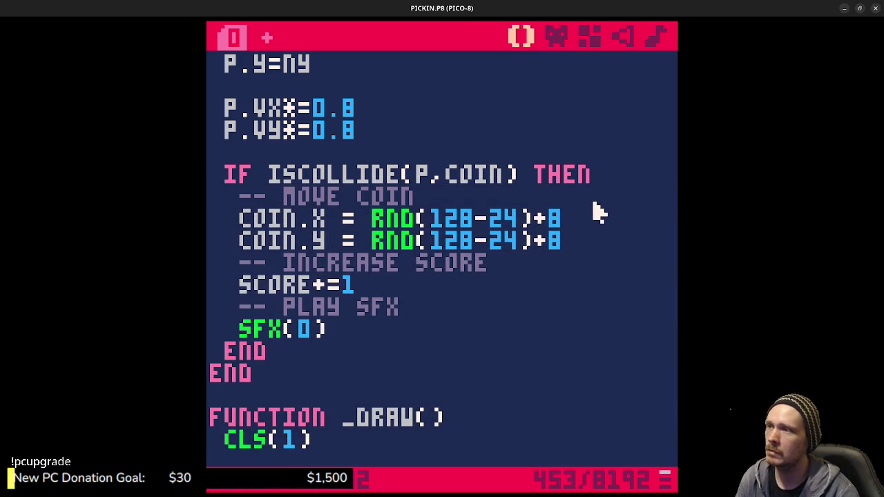
{"action": "key", "text": "ctrl+r"}
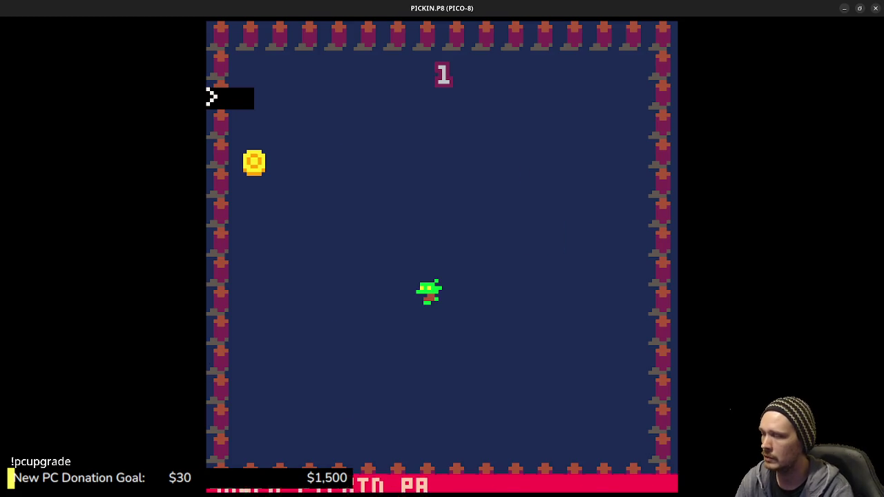
Steer the player along the bottom wall and collect the first coin.
{"action": "key", "text": "Right"}
{"action": "key", "text": "Down"}
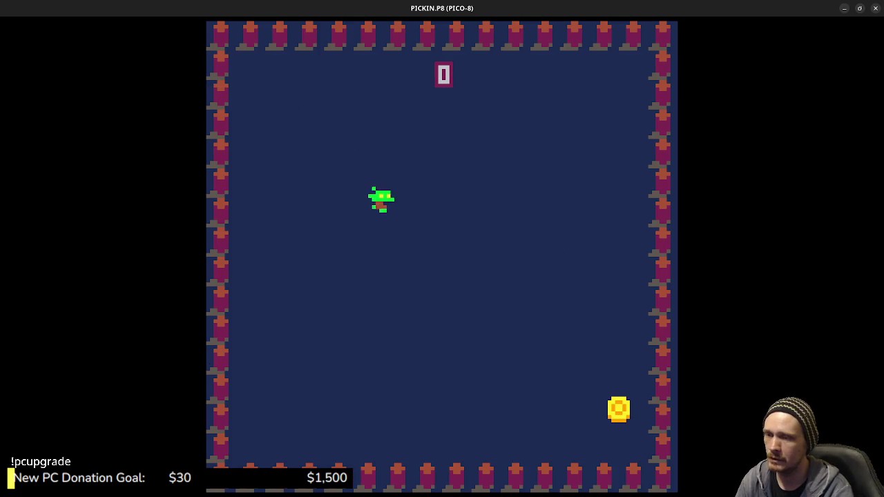
{"action": "key", "text": "Left"}
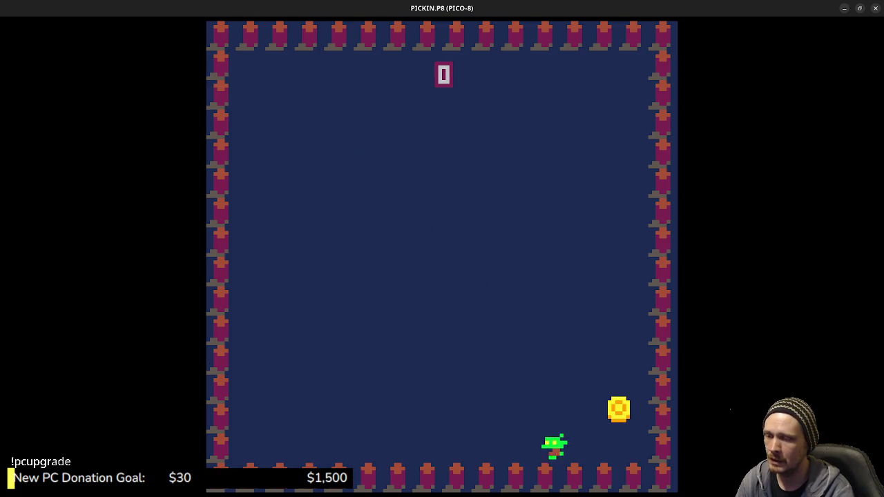
{"action": "key", "text": "Up"}
{"action": "key", "text": "Right"}
{"action": "key", "text": "Left"}
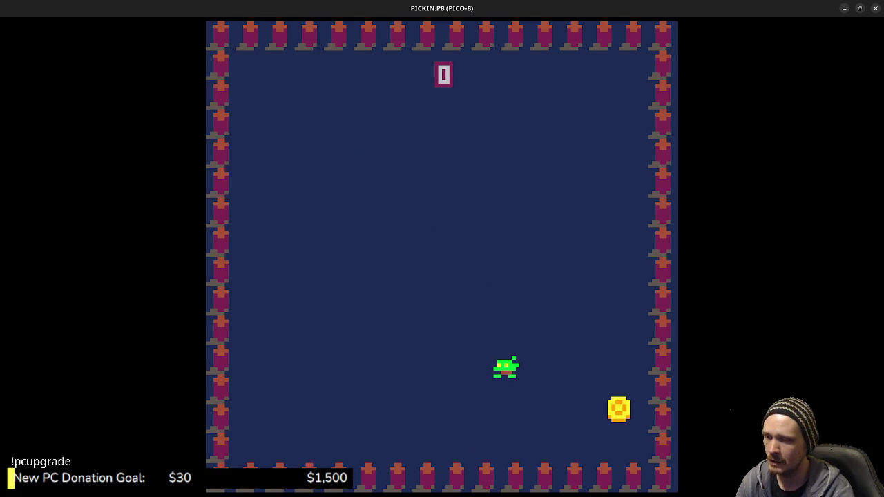
{"action": "key", "text": "Down"}
{"action": "key", "text": "Right"}
{"action": "key", "text": "Down"}
{"action": "key", "text": "Left"}
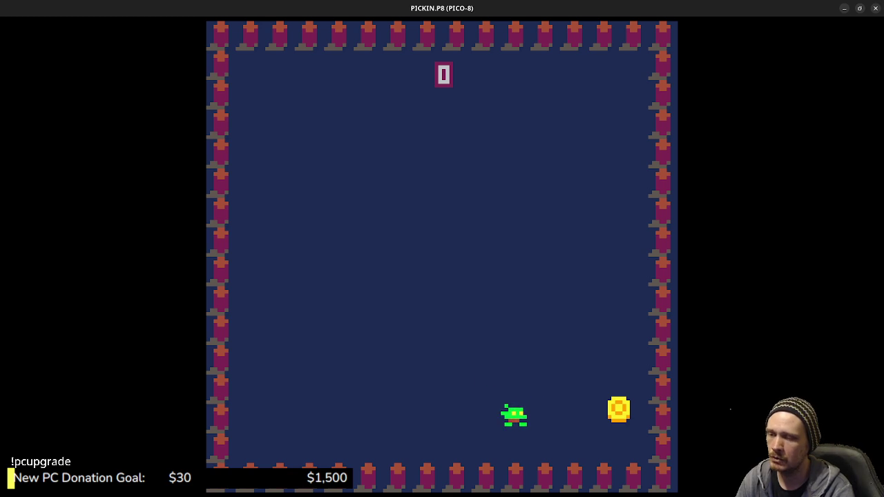
{"action": "key", "text": "Right"}
Collect further coins until the score reaches 5, then stop the game with Esc.
{"action": "key", "text": "Up"}
{"action": "key", "text": "Left"}
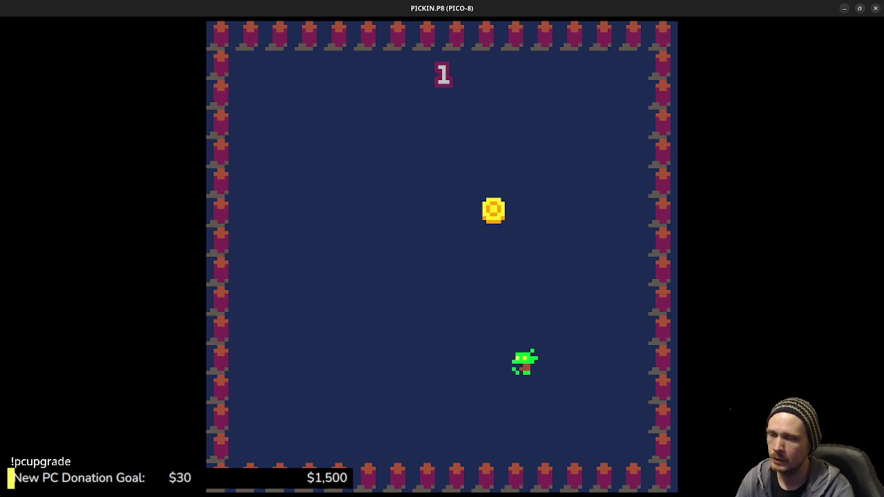
{"action": "key", "text": "Up"}
{"action": "key", "text": "Left"}
{"action": "key", "text": "Right"}
{"action": "key", "text": "Down"}
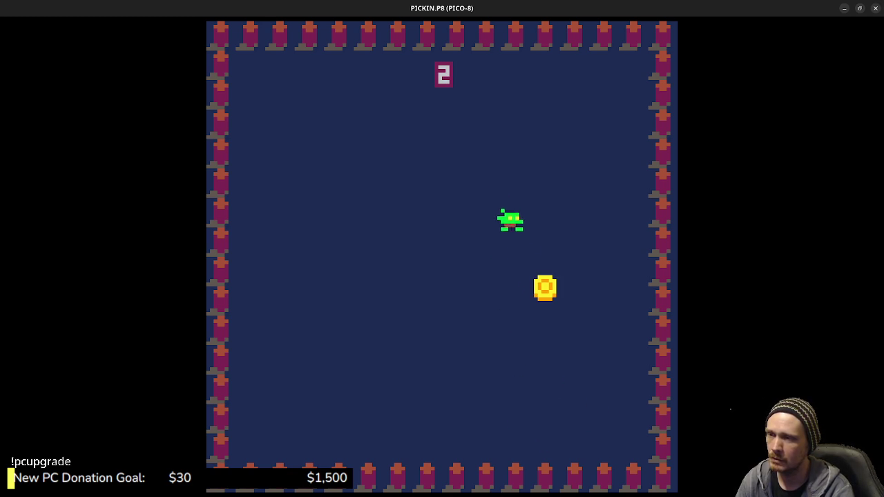
{"action": "key", "text": "Right"}
{"action": "key", "text": "Up"}
{"action": "key", "text": "Left"}
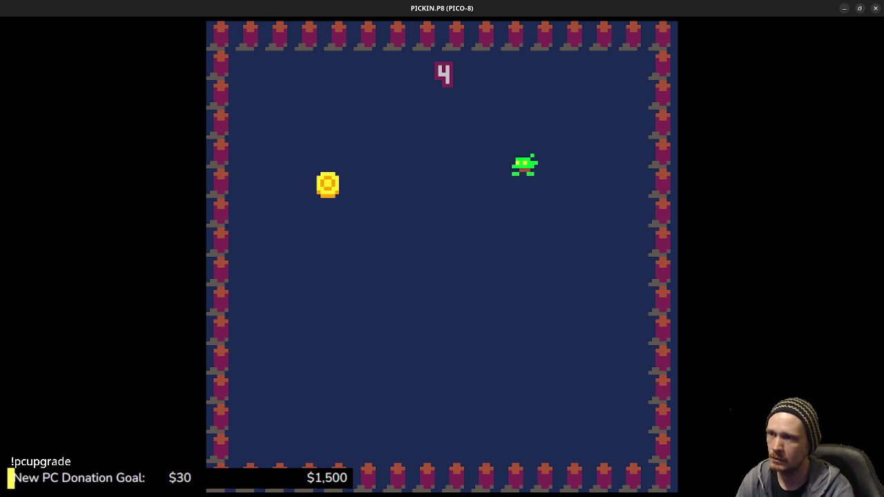
{"action": "key", "text": "Down"}
{"action": "key", "text": "Left"}
{"action": "key", "text": "Up"}
{"action": "key", "text": "Left"}
{"action": "key", "text": "Left"}
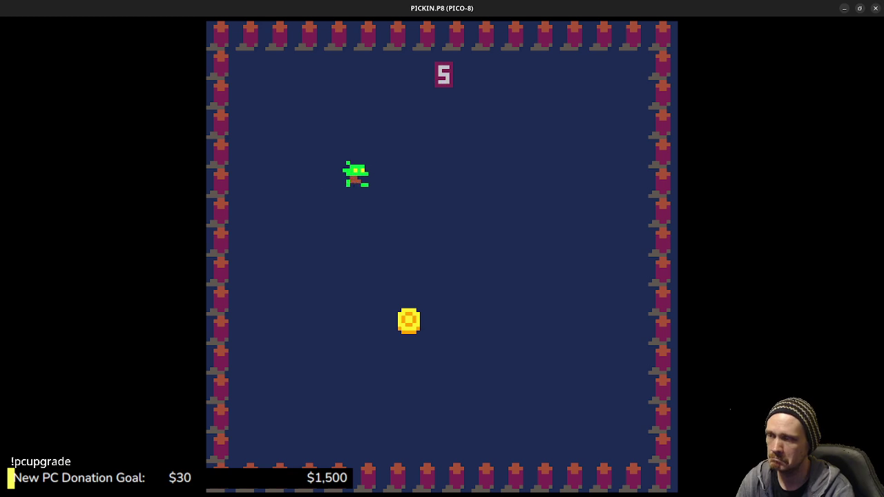
{"action": "key", "text": "Right"}
{"action": "key", "text": "Escape"}
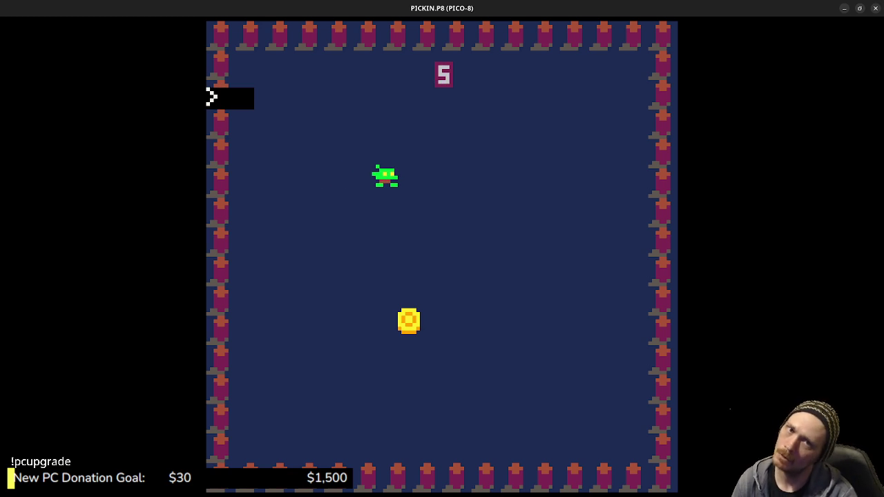
{"action": "key", "text": "alt+Tab"}
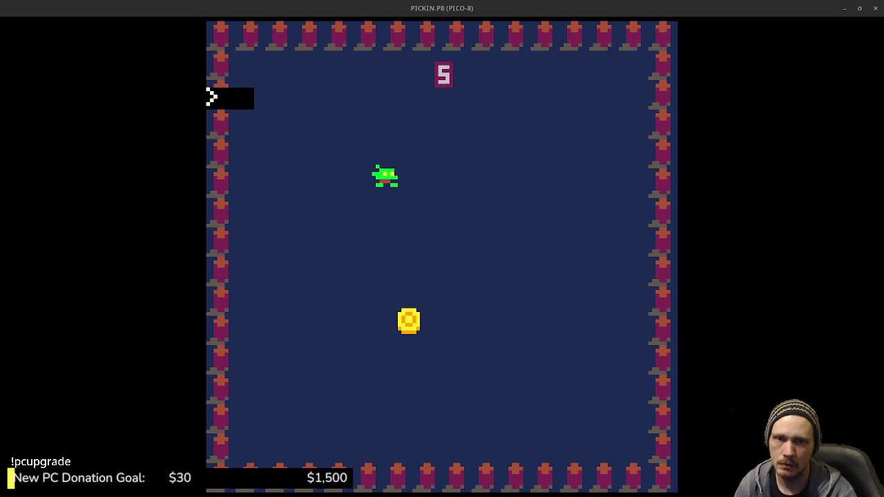